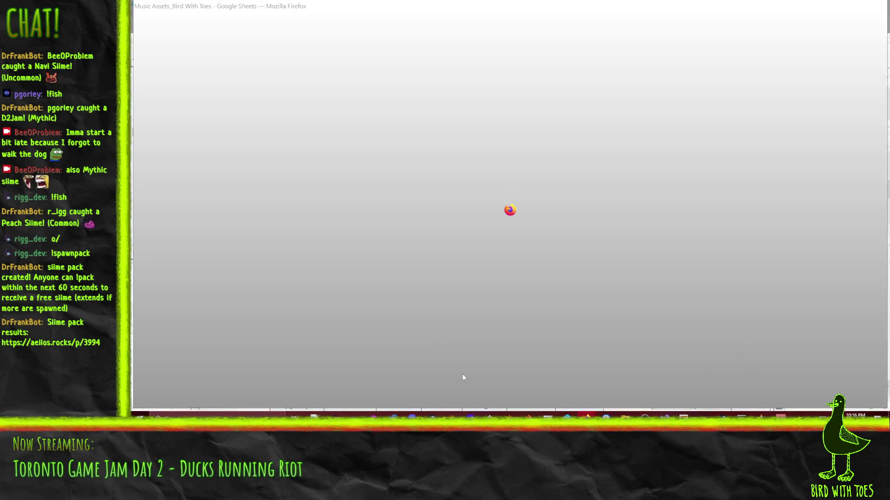
# Bring Firefox forward on the IdeaFile wiki tab and scroll through the Tojam2026 page
pyautogui.click(463, 378)
pyautogui.click(186, 5)
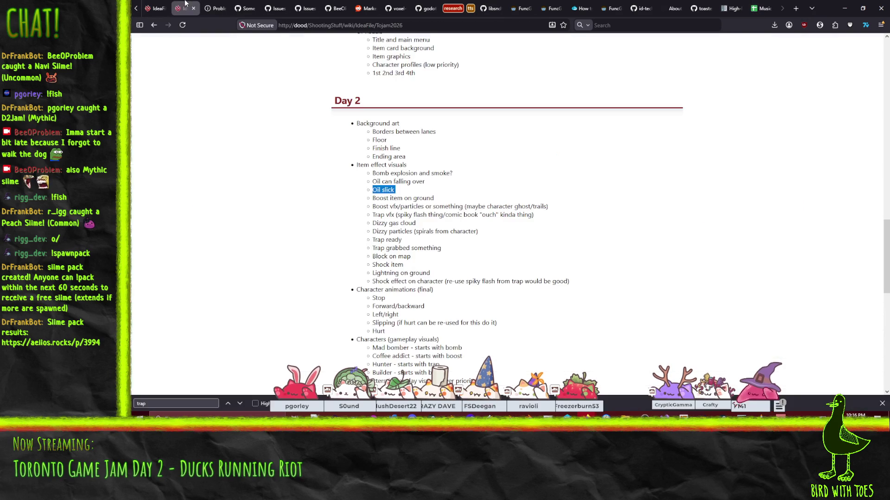
pyautogui.scroll(2, 281, 223)
pyautogui.scroll(1, 281, 223)
pyautogui.scroll(2, 281, 223)
pyautogui.scroll(2, 313, 233)
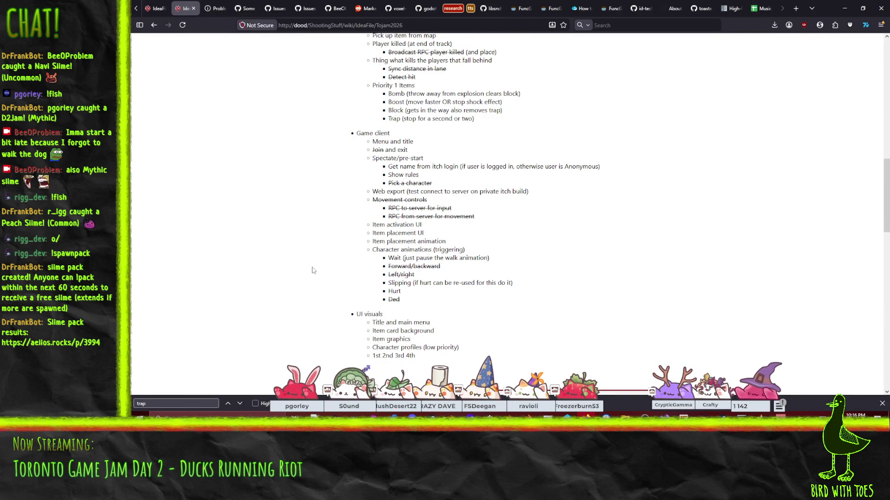
pyautogui.scroll(-6, 313, 270)
pyautogui.scroll(7, 313, 270)
pyautogui.scroll(-3, 313, 266)
pyautogui.scroll(-6, 312, 262)
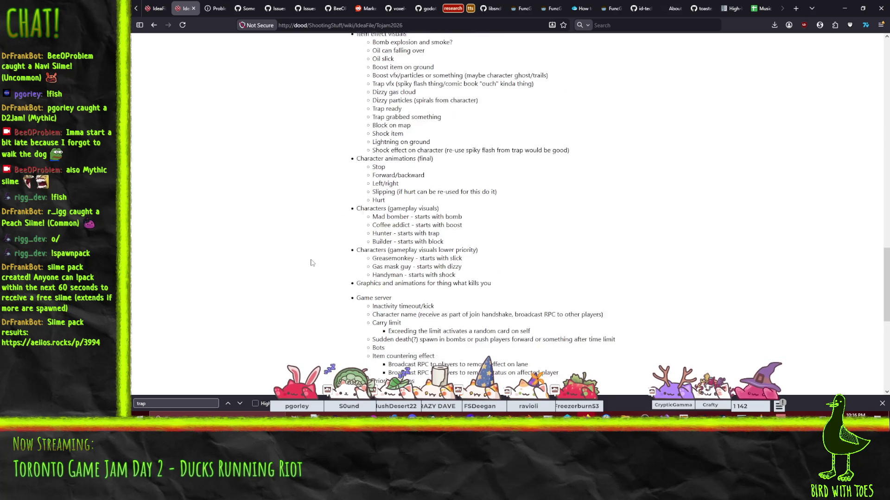
pyautogui.scroll(-8, 312, 263)
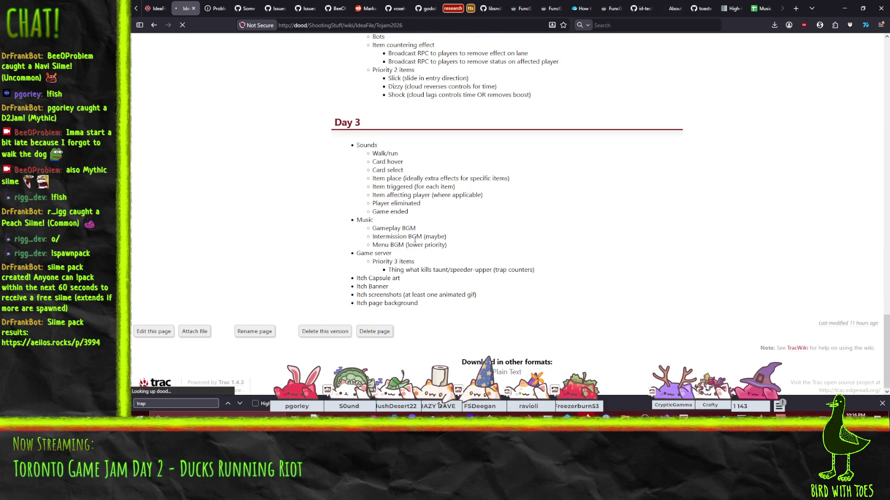
pyautogui.scroll(-5, 370, 204)
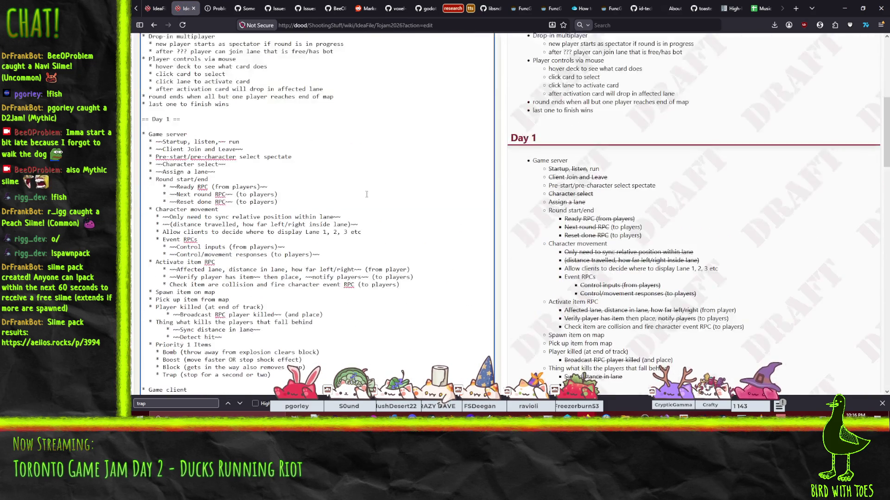
# Scroll through the wiki source to review the Priority 1 Items task lines
pyautogui.scroll(-3, 325, 204)
pyautogui.scroll(-3, 301, 204)
pyautogui.scroll(-3, 302, 205)
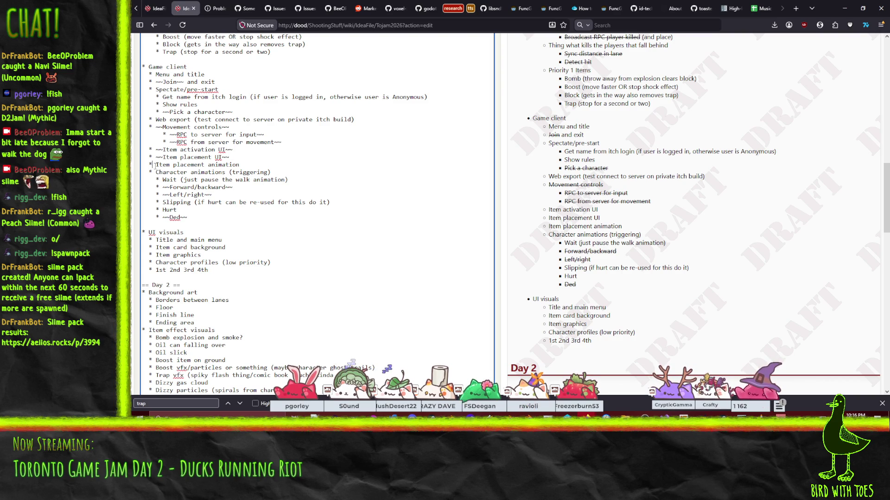
pyautogui.scroll(2, 264, 165)
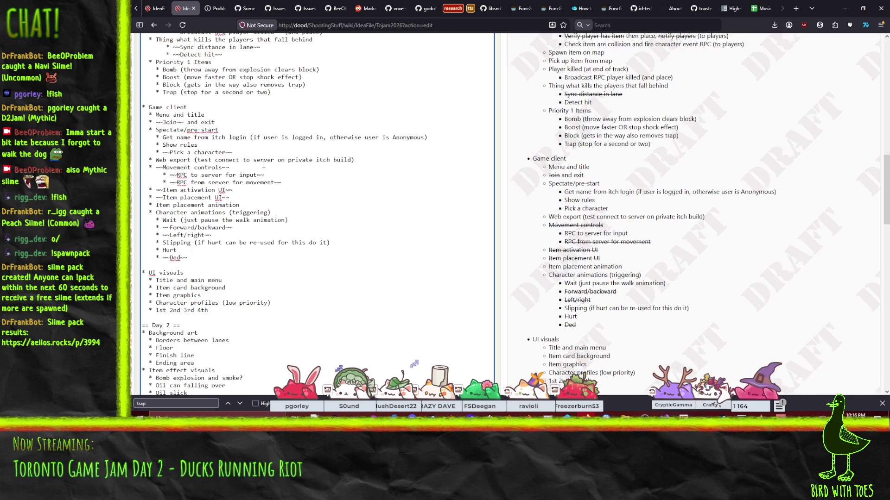
pyautogui.scroll(2, 210, 195)
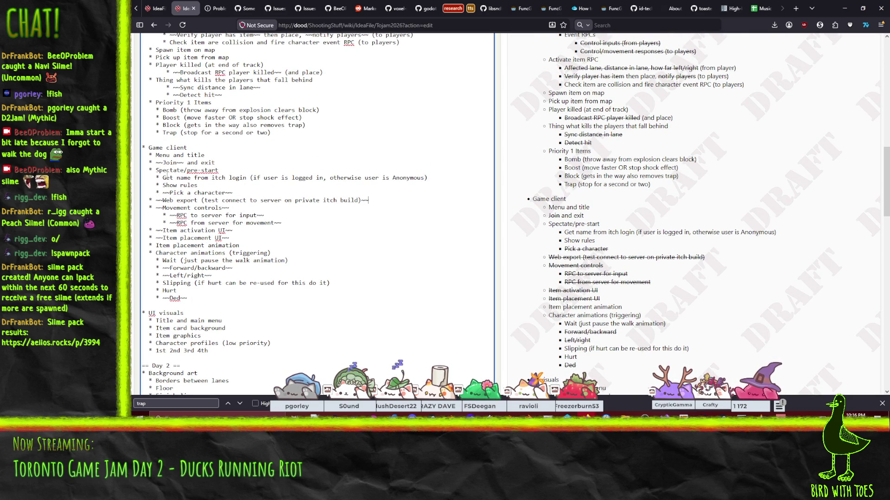
pyautogui.scroll(2, 249, 188)
pyautogui.scroll(2, 334, 206)
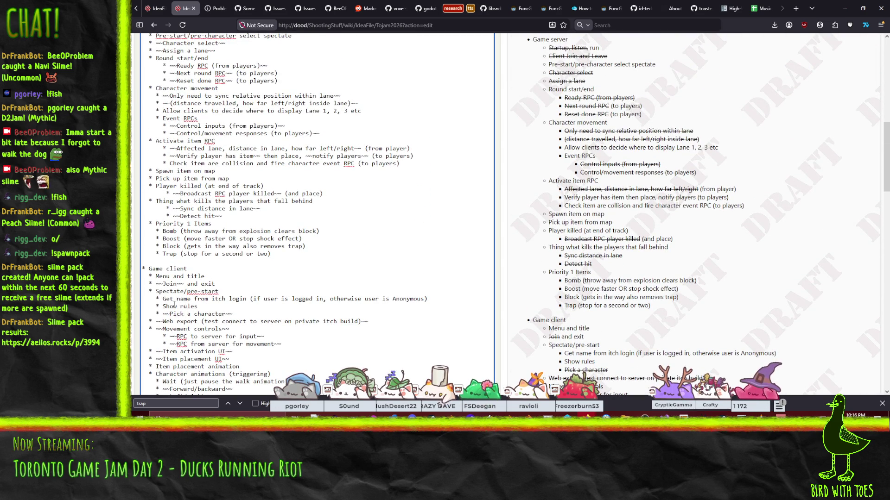
pyautogui.scroll(-2, 188, 284)
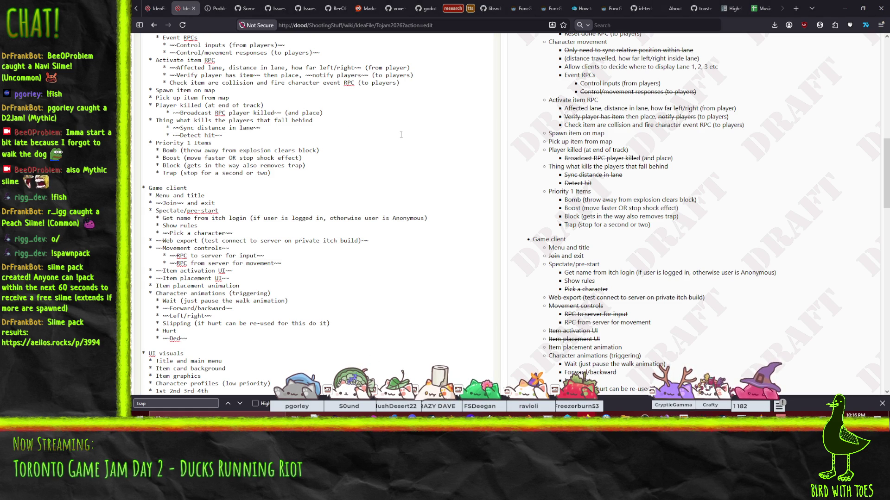
pyautogui.scroll(5, 200, 221)
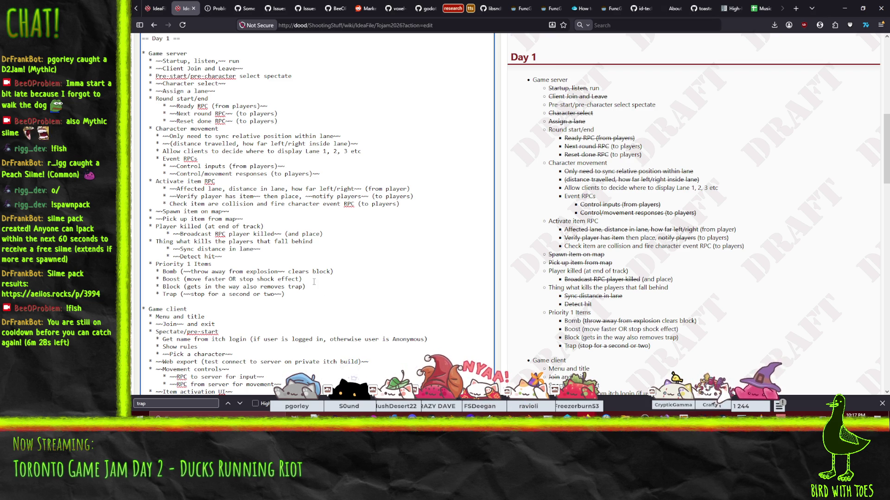
# Wrap the Check item collision line in ~~ markers to strike it through
pyautogui.scroll(-2, 314, 282)
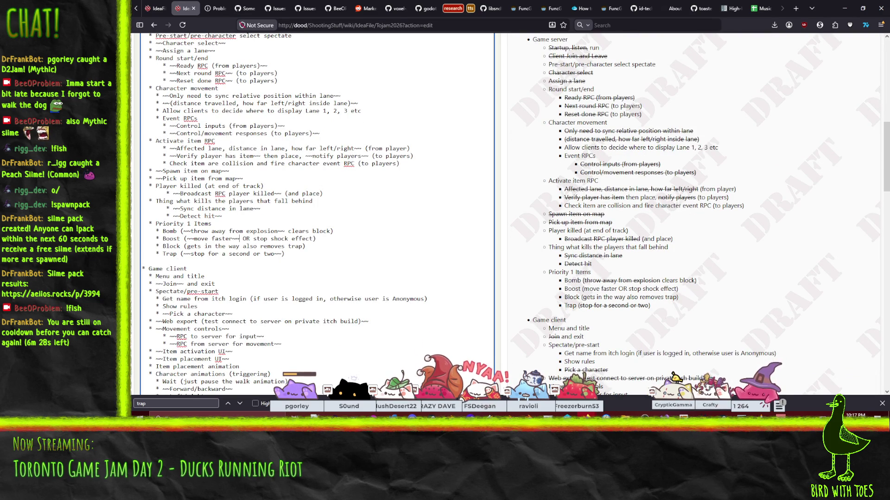
pyautogui.scroll(4, 159, 219)
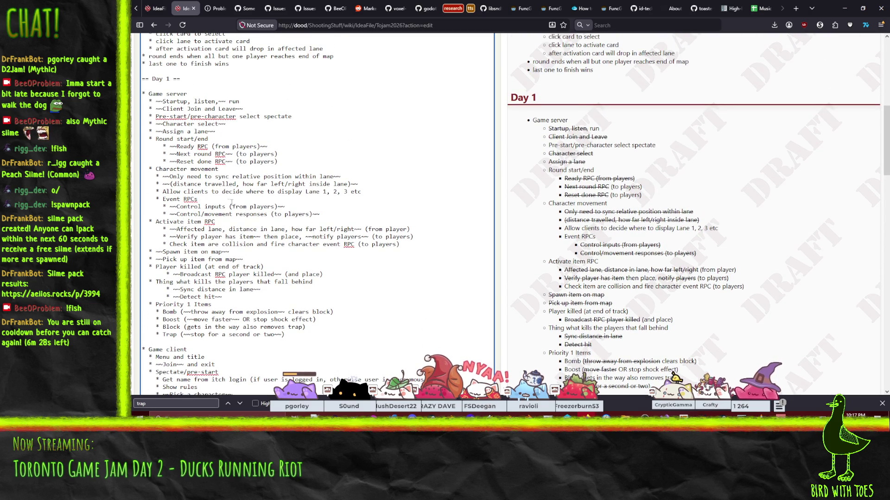
pyautogui.click(368, 192)
pyautogui.scroll(-2, 270, 230)
pyautogui.scroll(-2, 270, 227)
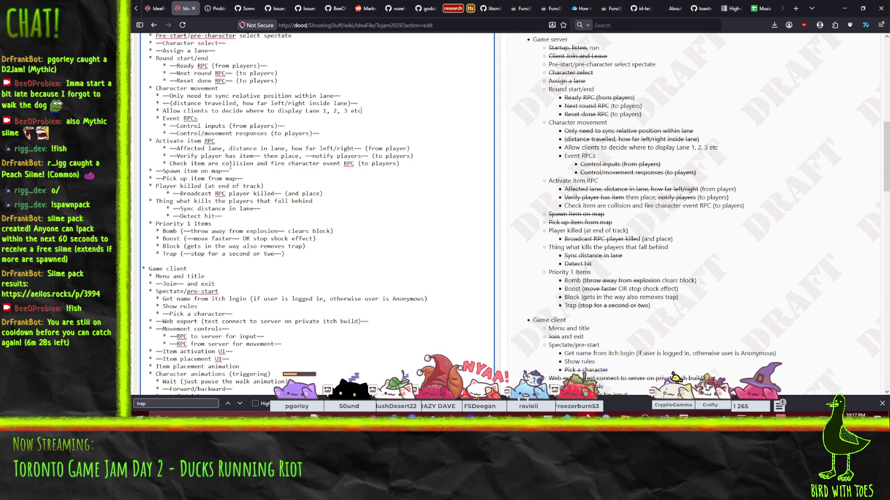
pyautogui.click(168, 163)
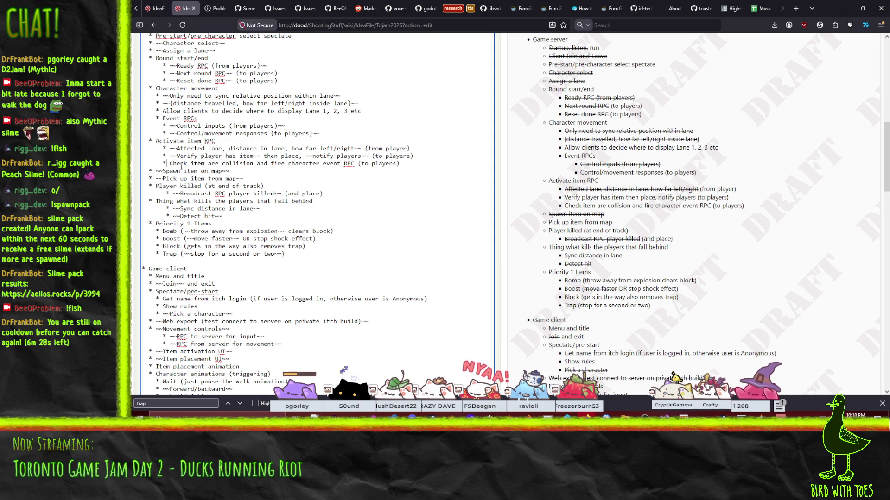
pyautogui.write('~~')
pyautogui.click(414, 163)
pyautogui.write('~')
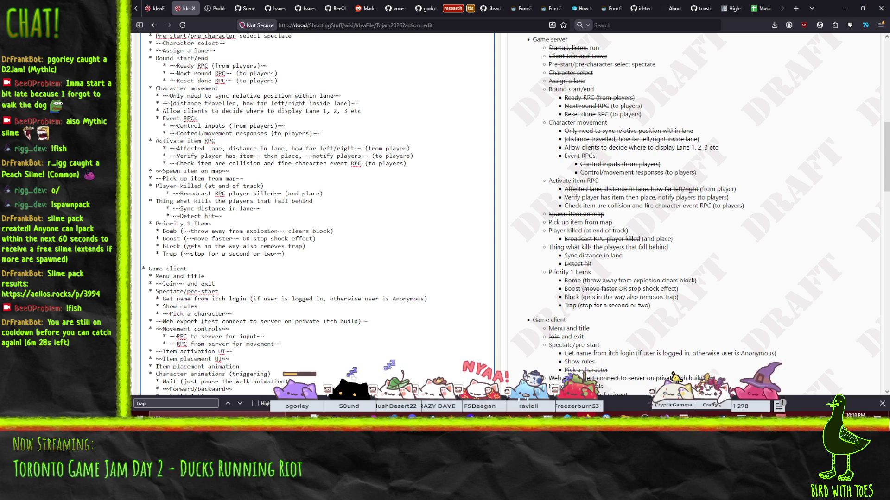
pyautogui.click(361, 164)
pyautogui.write('~~')
# Review the Title and main menu and Coffee addict through Builder lines further down
pyautogui.scroll(-3, 317, 190)
pyautogui.scroll(-5, 317, 191)
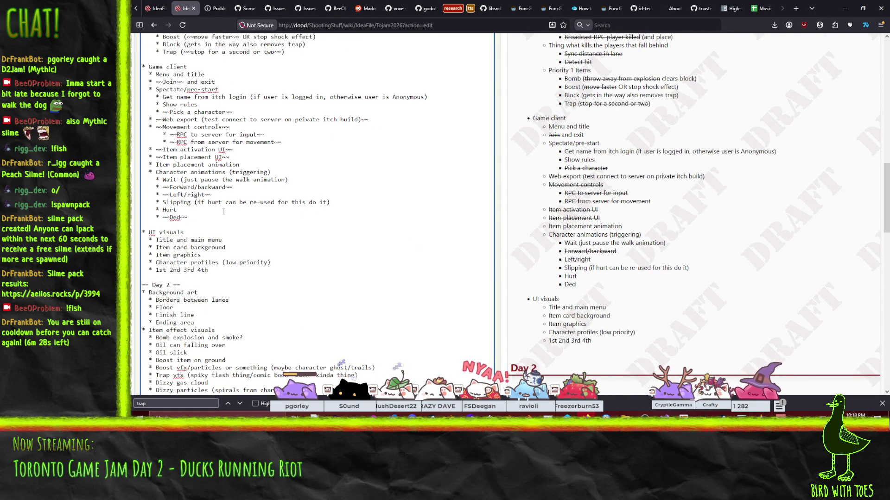
pyautogui.scroll(-3, 223, 212)
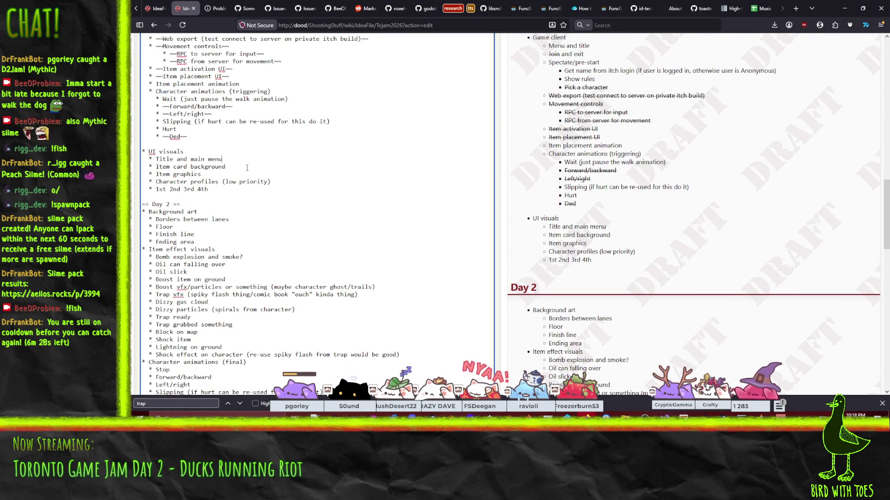
pyautogui.click(235, 157)
pyautogui.scroll(-3, 264, 206)
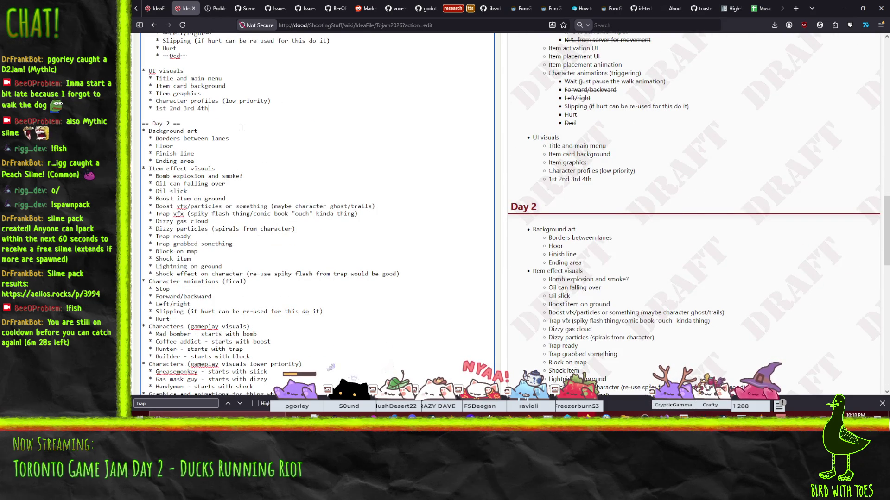
pyautogui.scroll(-5, 246, 159)
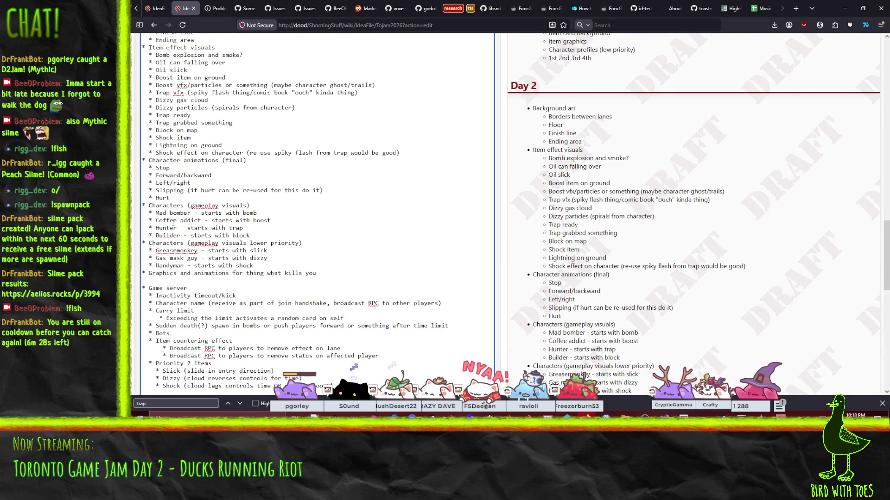
pyautogui.moveTo(250, 235); pyautogui.dragTo(157, 220)
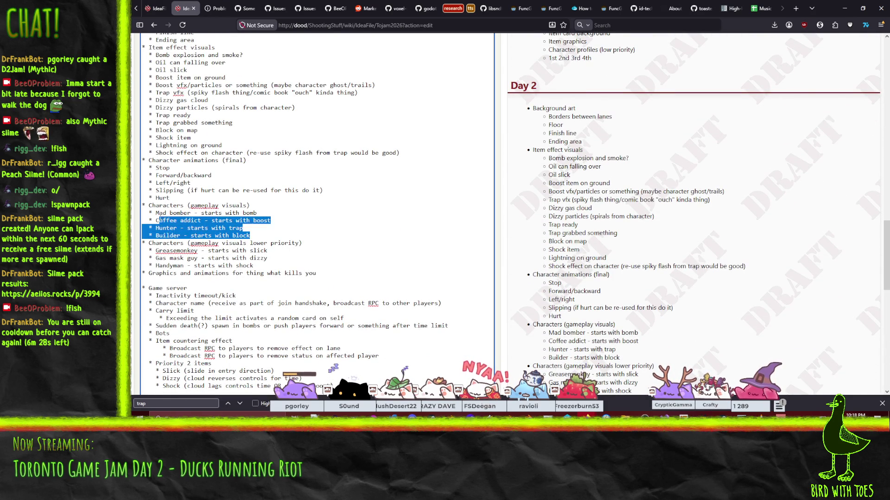
pyautogui.click(157, 220)
# Submit the edited Tojam2026 wiki page
pyautogui.scroll(5, 299, 229)
pyautogui.scroll(5, 297, 223)
pyautogui.scroll(5, 292, 215)
pyautogui.scroll(3, 288, 207)
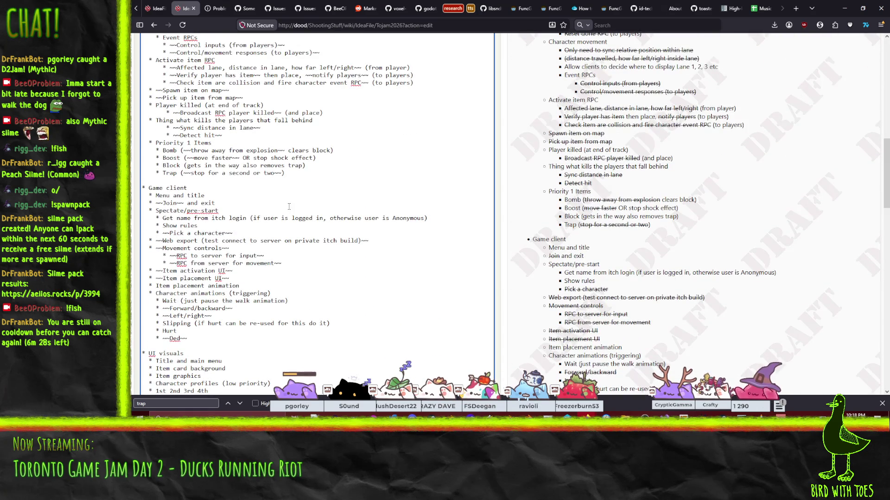
pyautogui.scroll(-5, 284, 206)
pyautogui.scroll(-5, 277, 203)
pyautogui.scroll(-10, 269, 200)
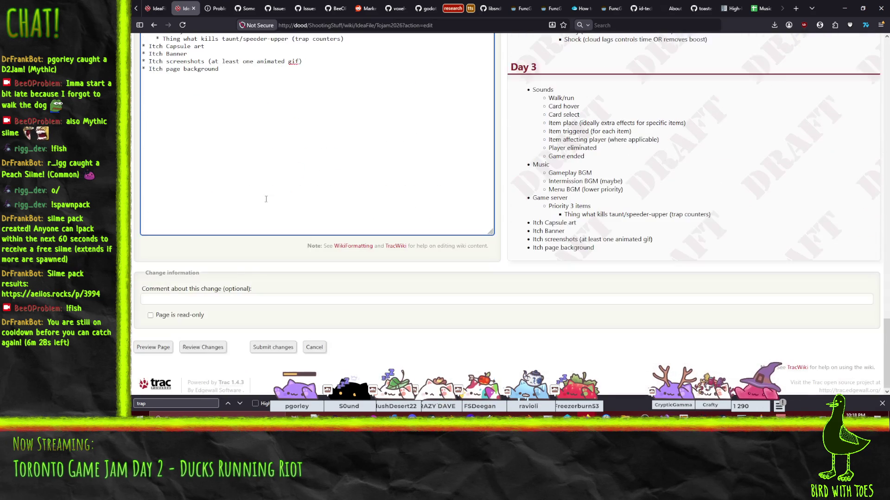
pyautogui.click(262, 348)
# Review the saved wiki page, then bring the Krita window to the front
pyautogui.scroll(-2, 239, 225)
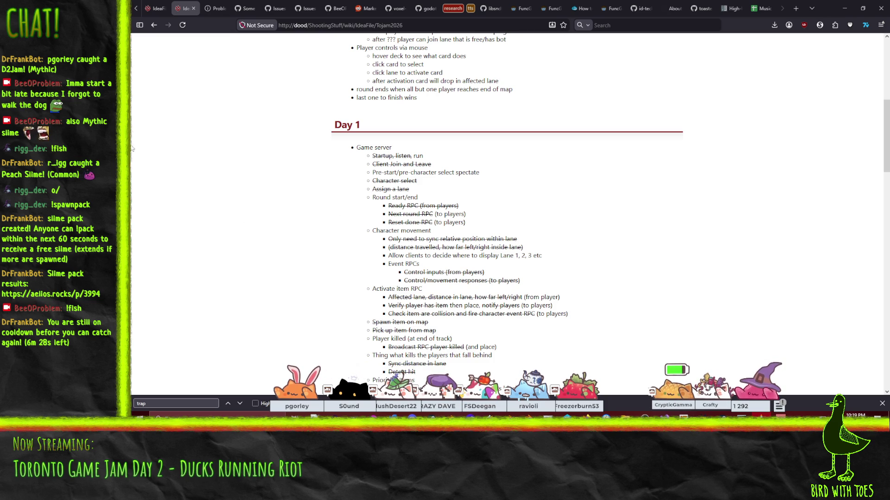
pyautogui.click(374, 417)
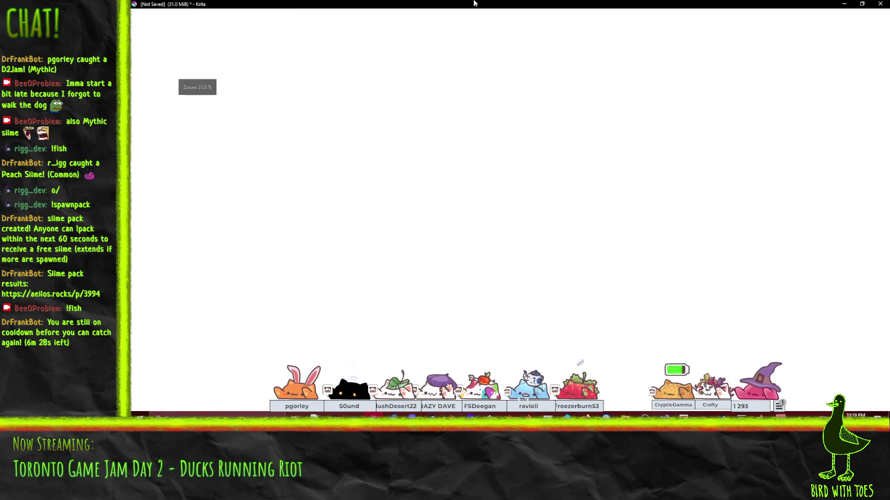
# Close Krita discarding the unsaved Untitled document, then begin a new image
pyautogui.moveTo(471, 4)
pyautogui.mouseDown()
pyautogui.moveTo(469, 46)
pyautogui.moveTo(433, 2)
pyautogui.mouseUp()
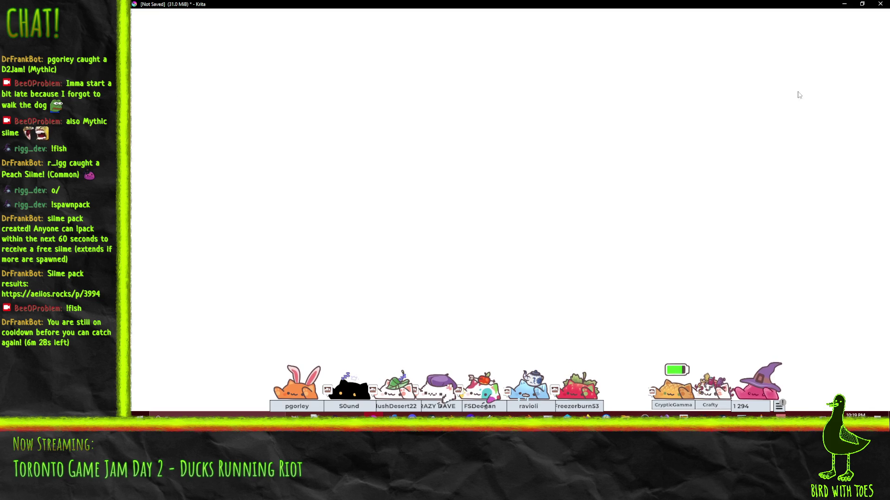
pyautogui.click(880, 3)
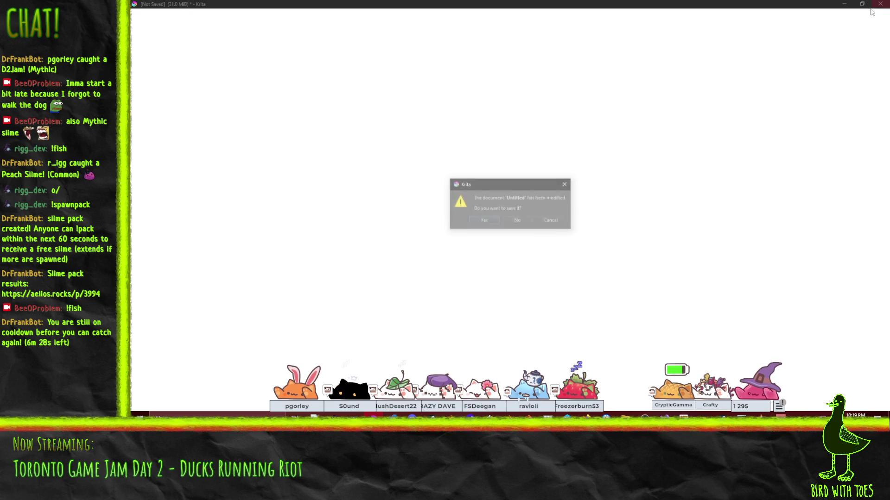
pyautogui.click(523, 221)
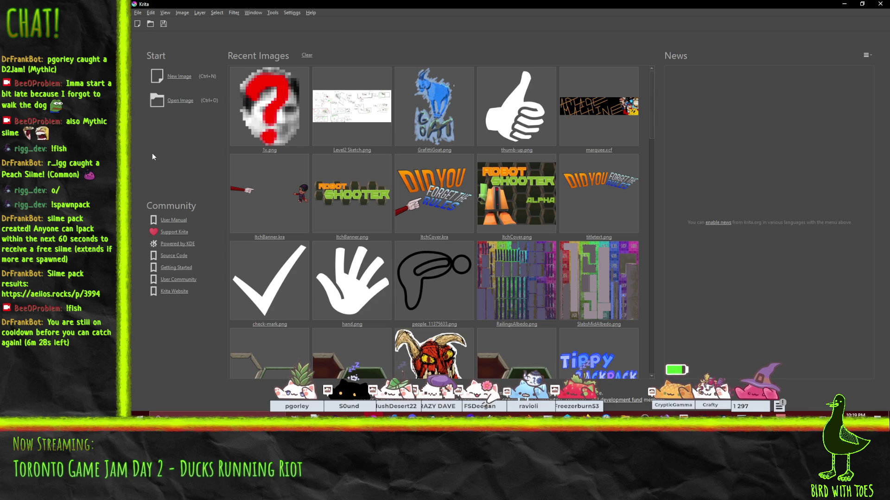
pyautogui.click(181, 76)
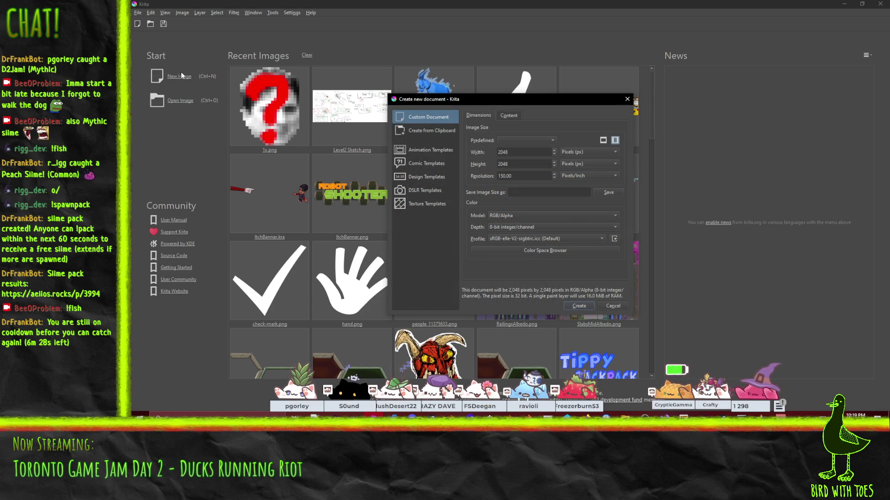
# Create a new 512 × 768 px, 150 ppi document
pyautogui.doubleClick(532, 152)
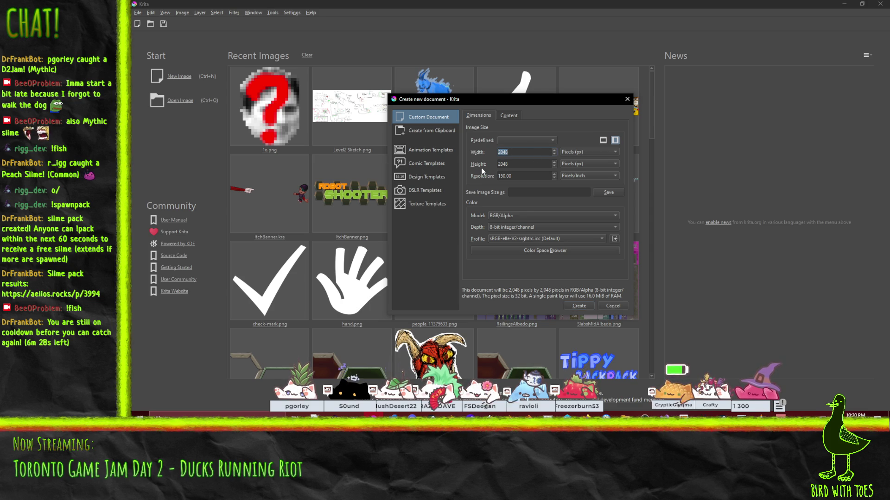
pyautogui.write('512')
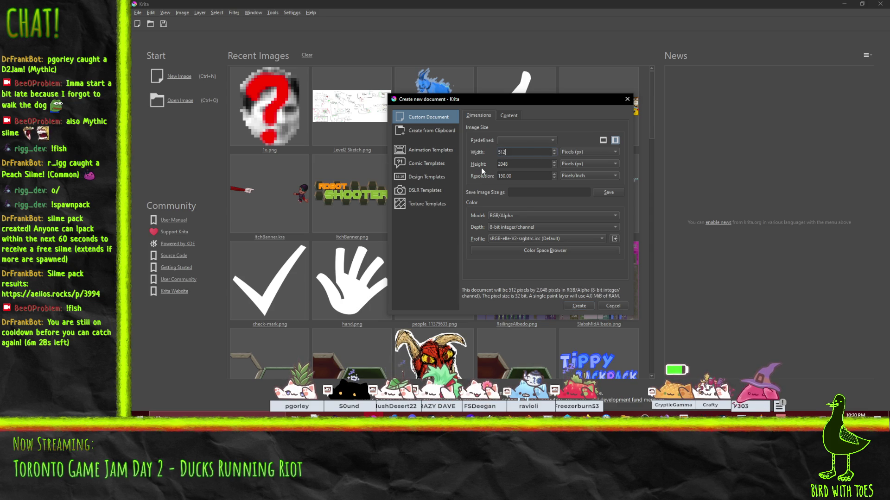
pyautogui.doubleClick(519, 162)
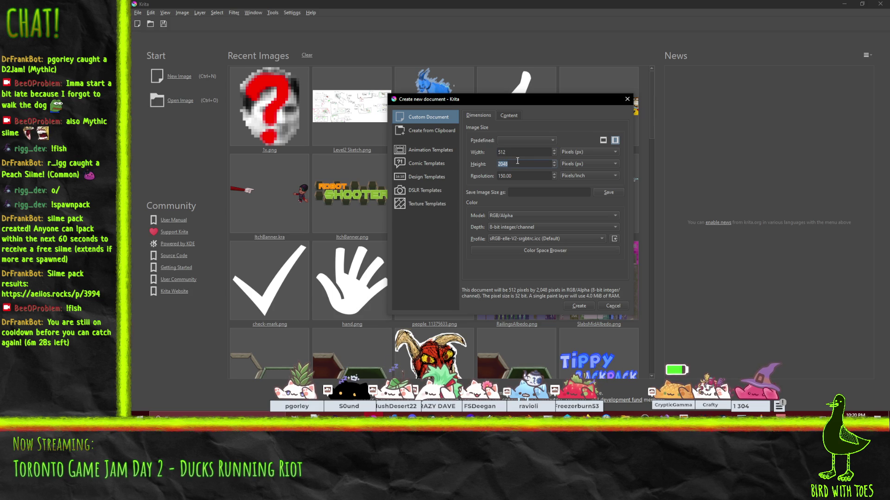
pyautogui.write('768')
pyautogui.click(511, 153)
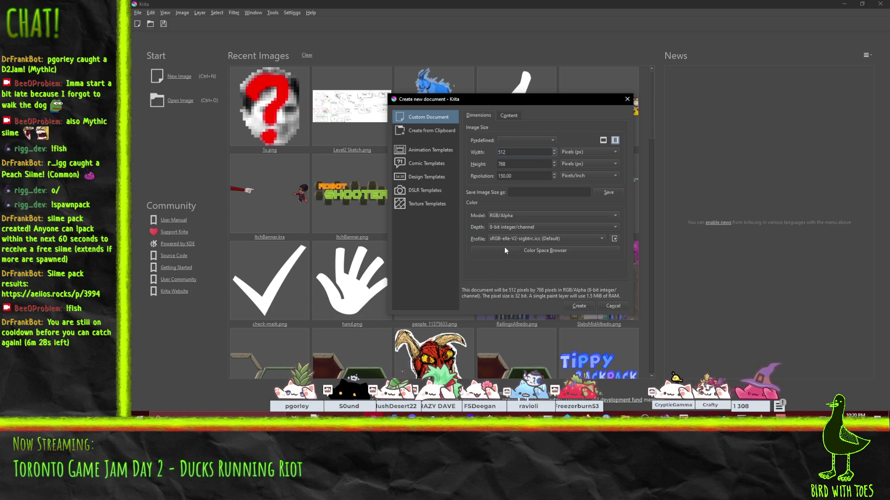
pyautogui.click(578, 307)
pyautogui.click(579, 306)
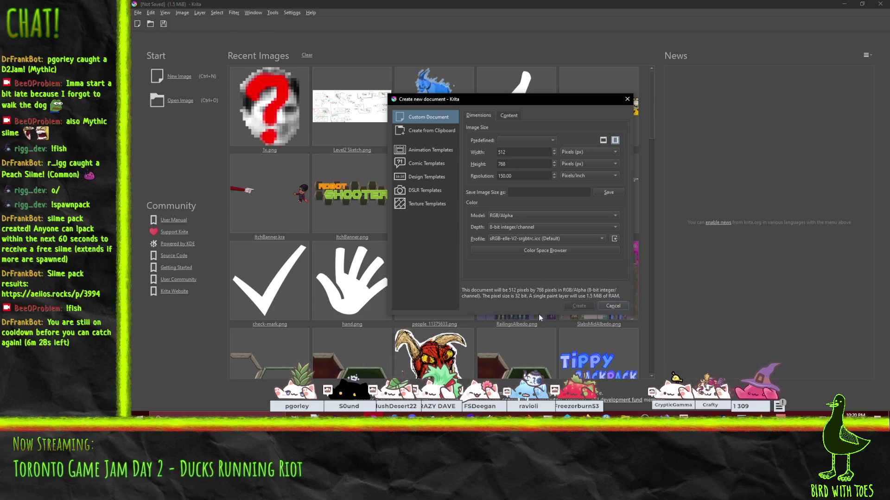
pyautogui.scroll(-2, 549, 208)
pyautogui.scroll(-1, 537, 210)
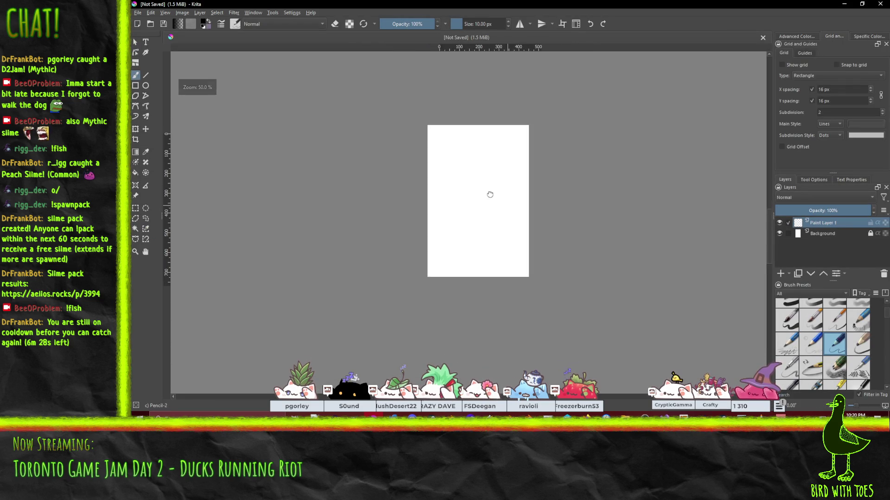
pyautogui.scroll(3, 496, 199)
pyautogui.scroll(-2, 444, 184)
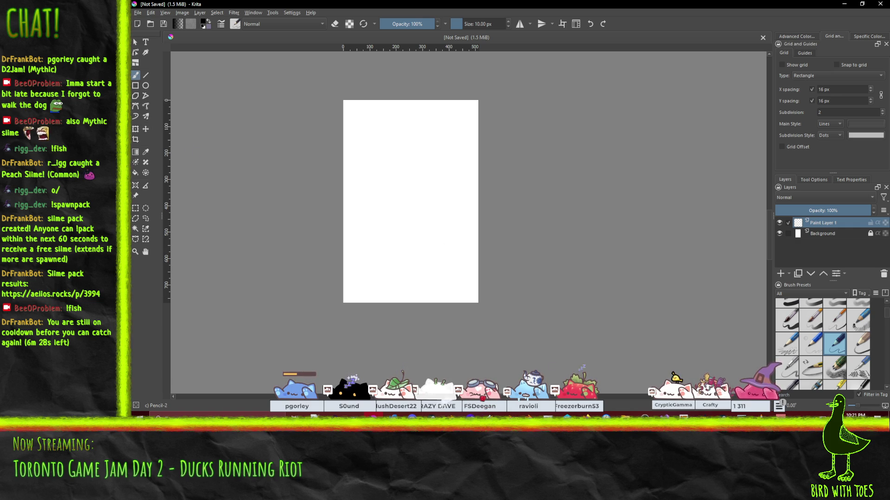
pyautogui.click(586, 417)
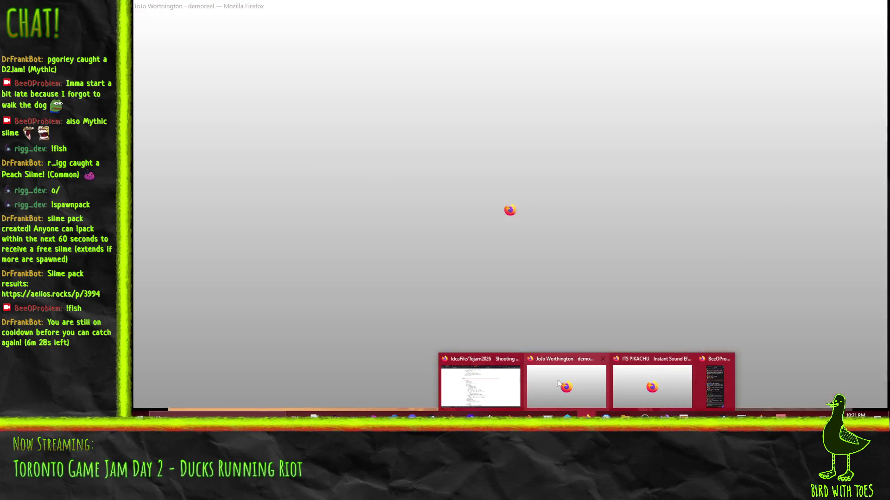
# Open a new Firefox tab and search DuckDuckGo images for 'epic pinball'
pyautogui.click(500, 386)
pyautogui.click(796, 9)
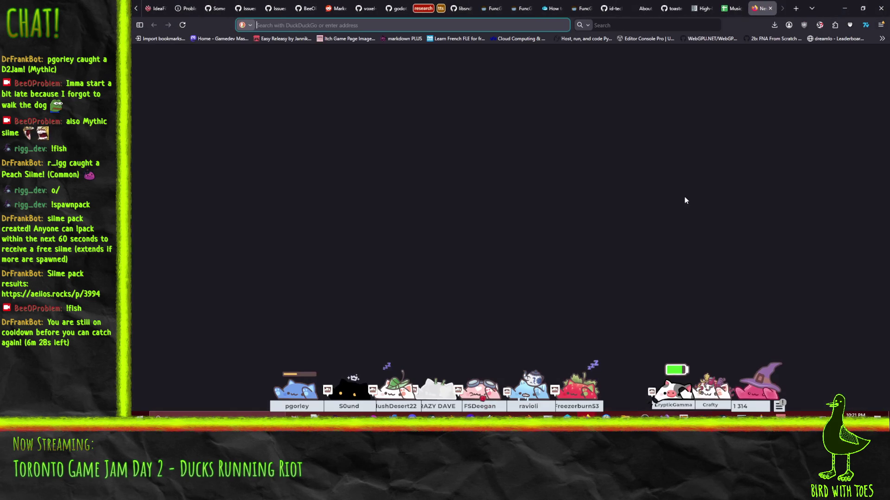
pyautogui.write('epic pinbal')
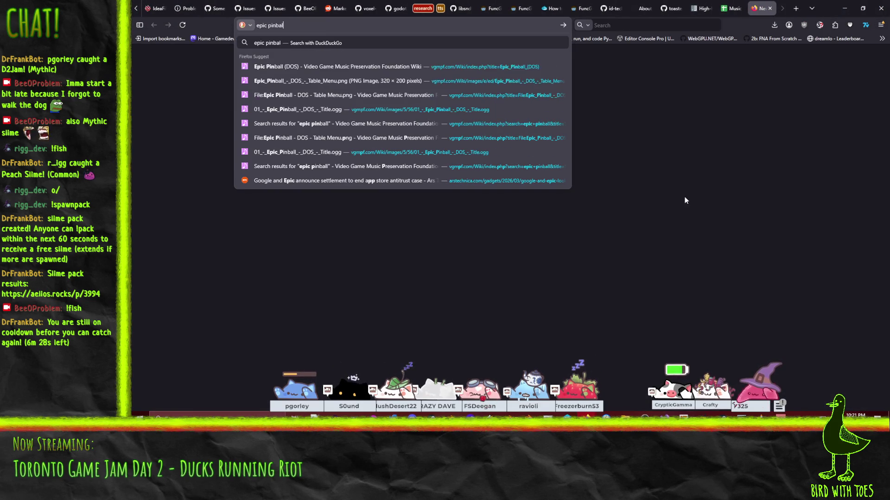
pyautogui.write('l')
pyautogui.press('Return')
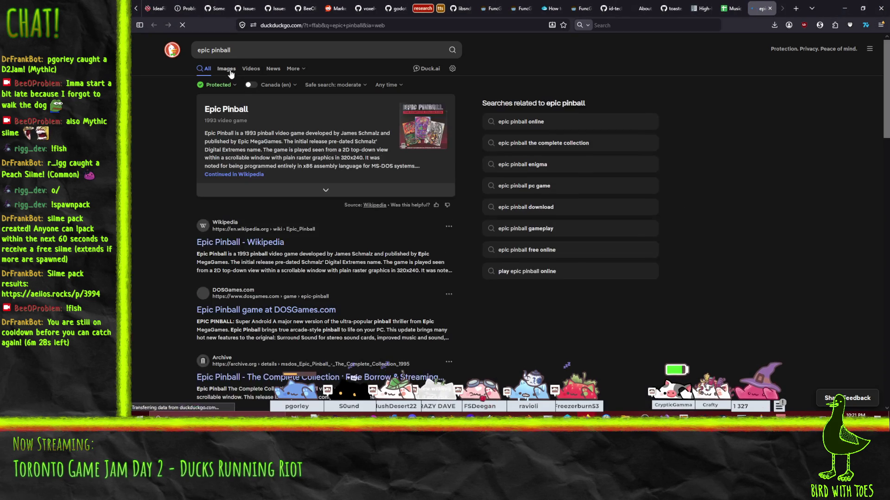
pyautogui.click(227, 68)
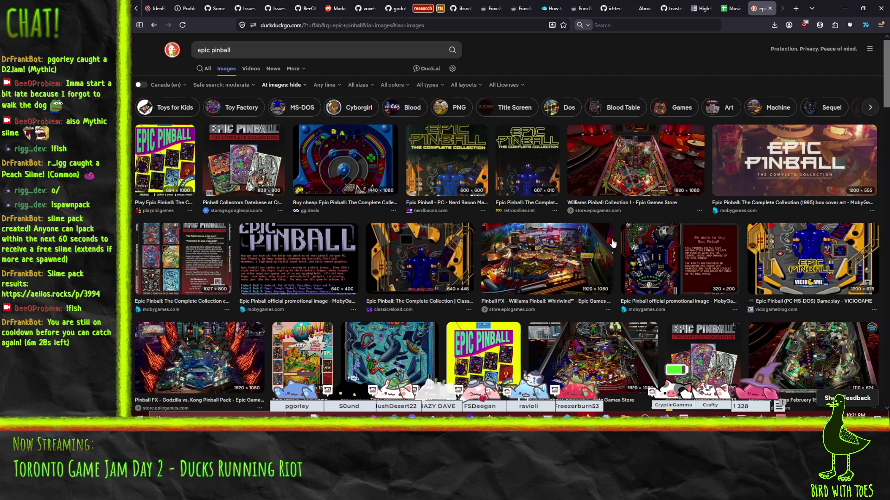
# Refine the search to 'epic pinball excalibur' and preview the Excalibur table image
pyautogui.click(260, 52)
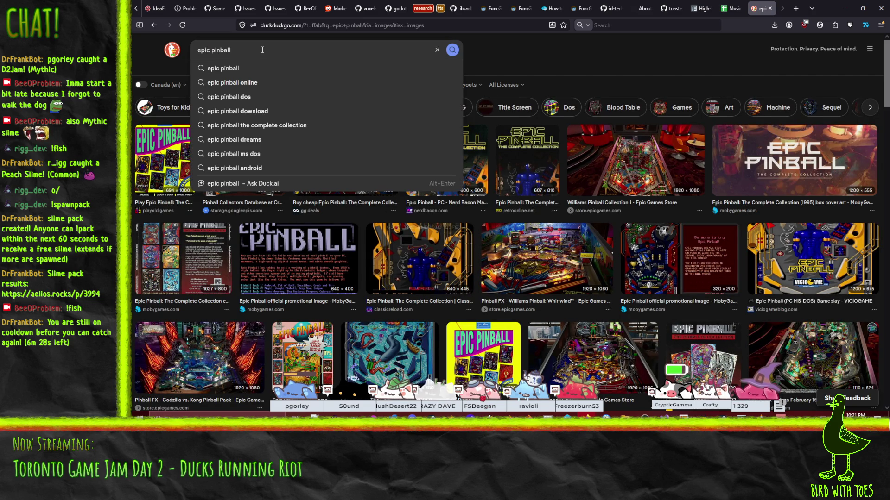
pyautogui.write(' excal')
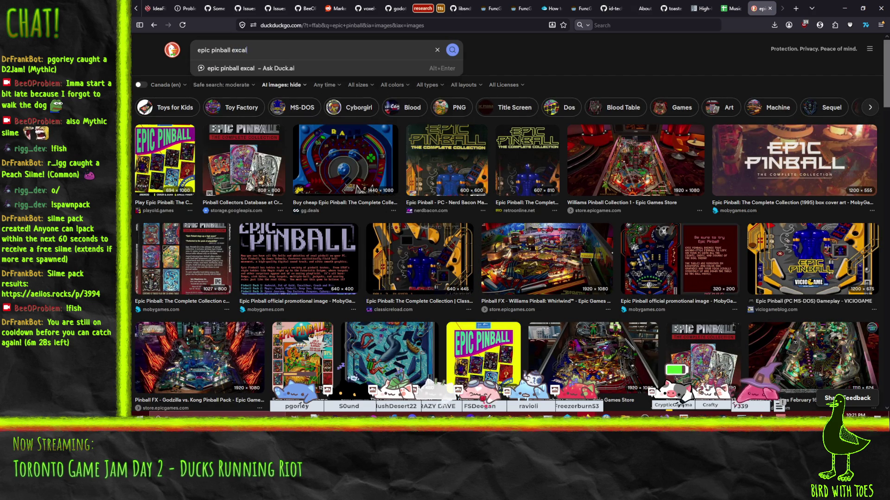
pyautogui.write('ibur')
pyautogui.press('Return')
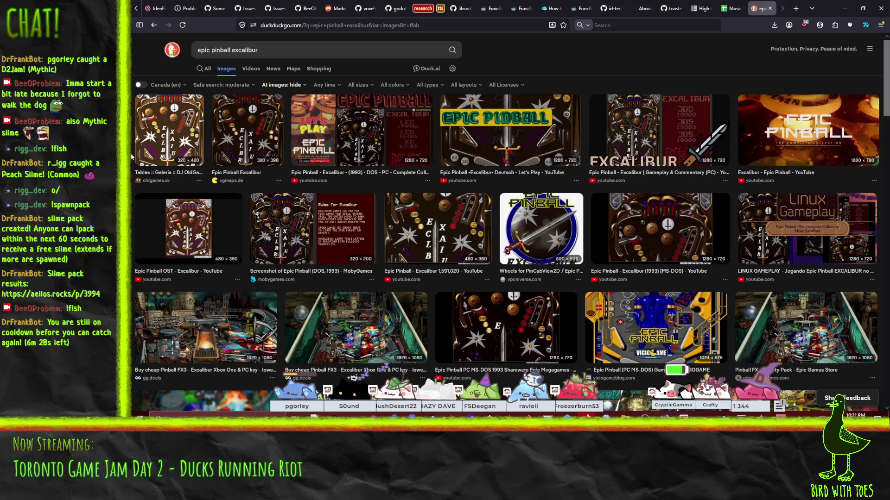
pyautogui.click(229, 127)
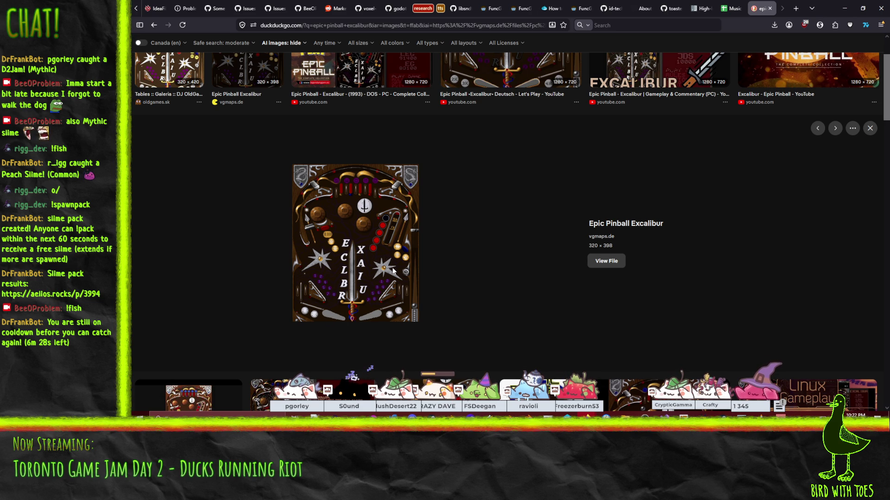
# Remove 'excalibur' to return to image results for plain 'epic pinball'
pyautogui.scroll(1, 469, 271)
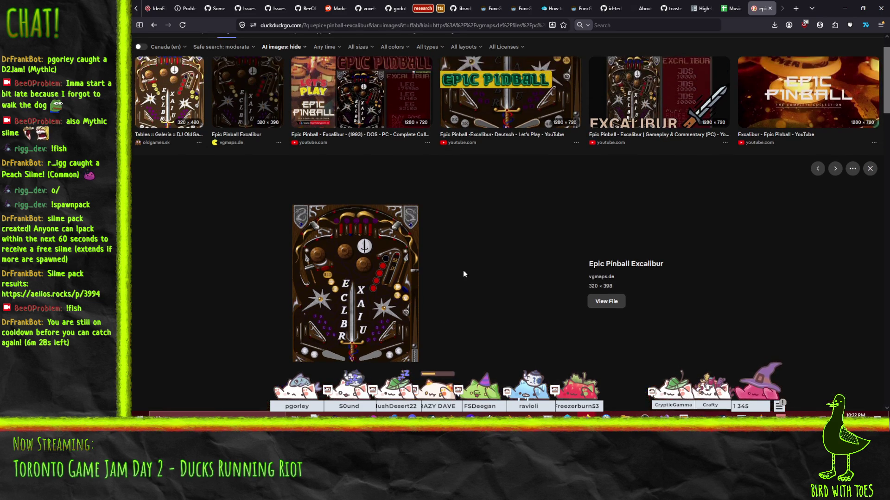
pyautogui.scroll(1, 209, 86)
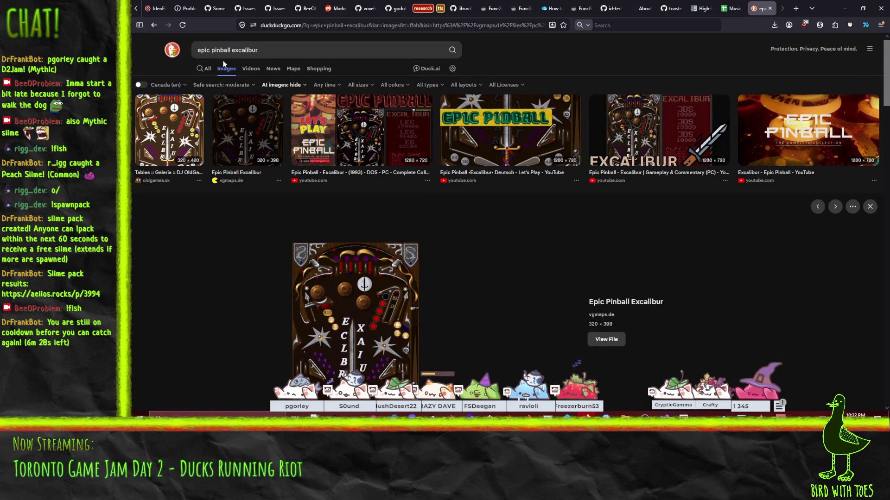
pyautogui.doubleClick(240, 50)
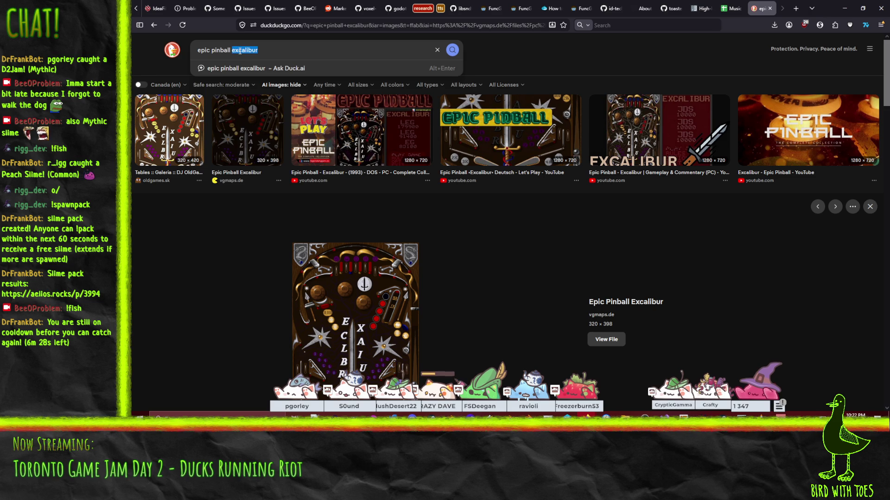
pyautogui.press('BackSpace')
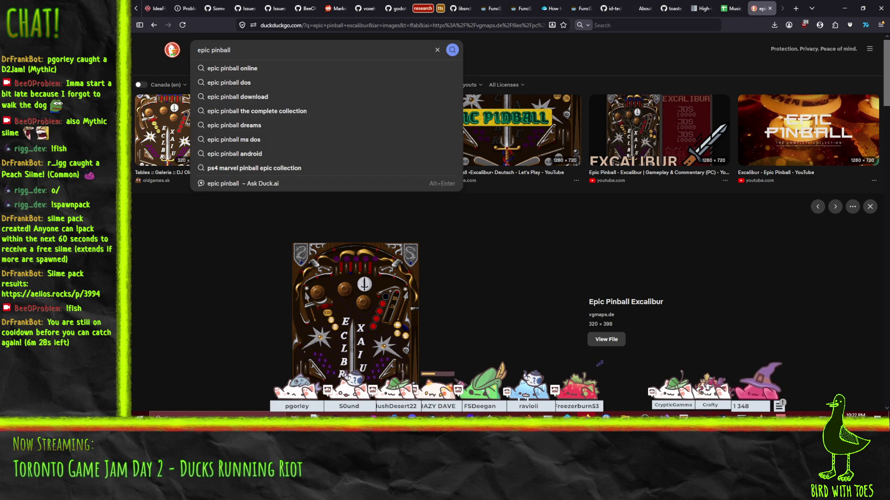
pyautogui.press('Return')
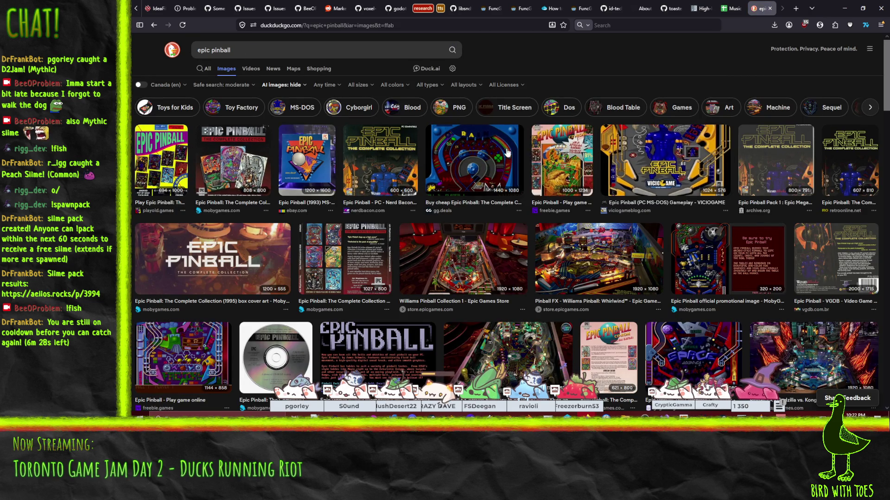
# Preview a rainbow table shot, then search 'epic pinball android' and view the TV Tropes screenshot
pyautogui.click(486, 154)
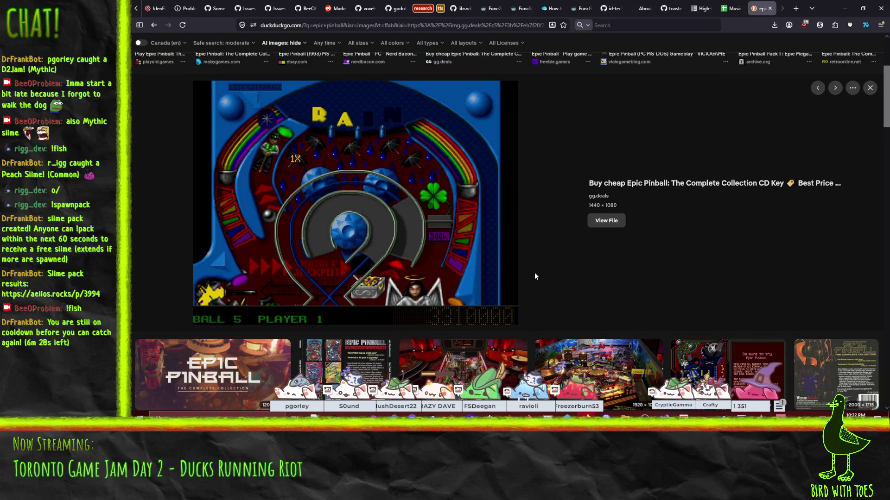
pyautogui.scroll(1, 535, 275)
pyautogui.scroll(3, 535, 275)
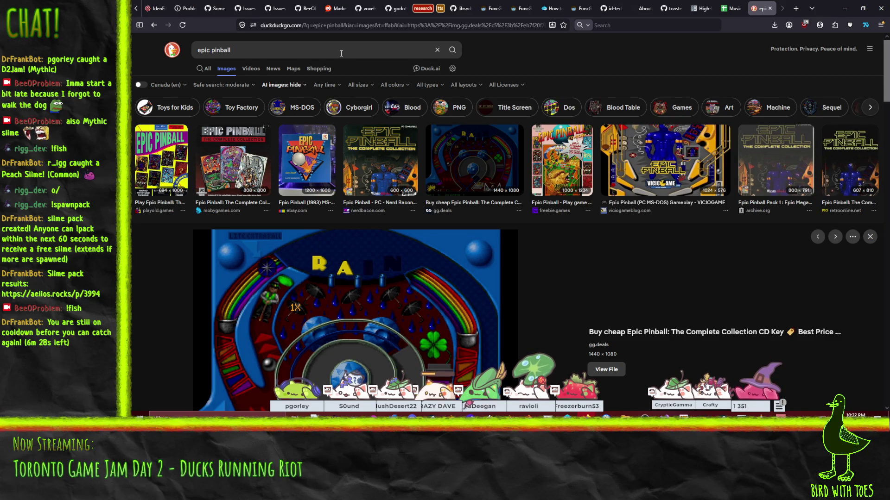
pyautogui.write('/ android')
pyautogui.press('Return')
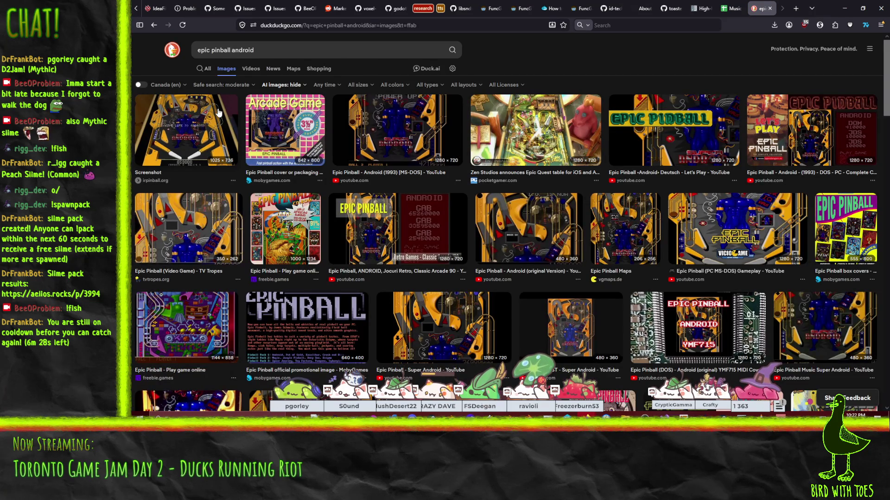
pyautogui.click(195, 218)
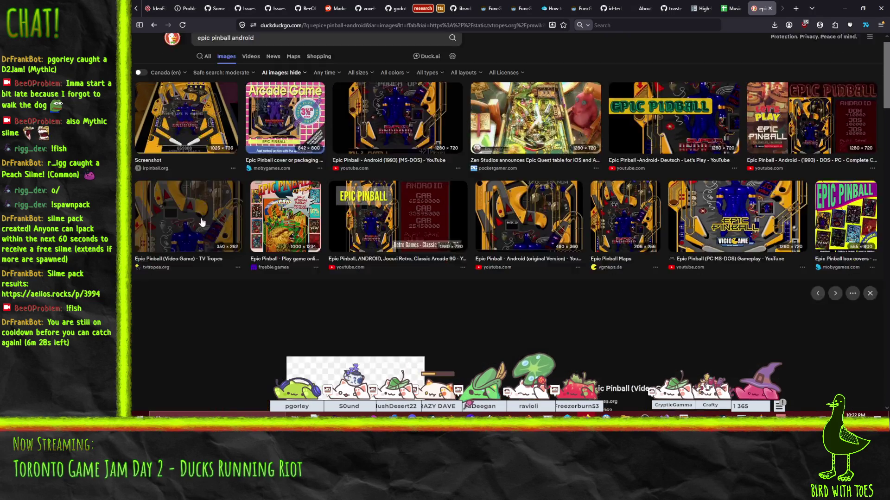
# Close the image search tab and minimize the browser to return to Krita
pyautogui.scroll(2, 540, 236)
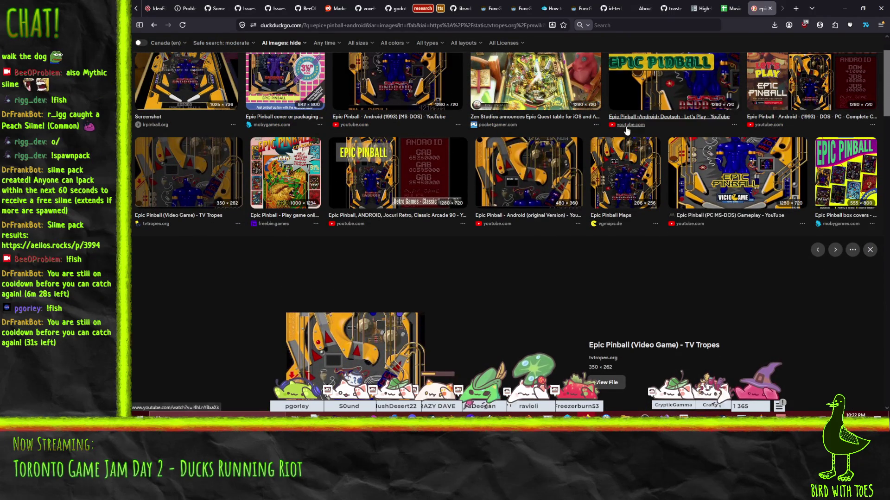
pyautogui.scroll(2, 730, 163)
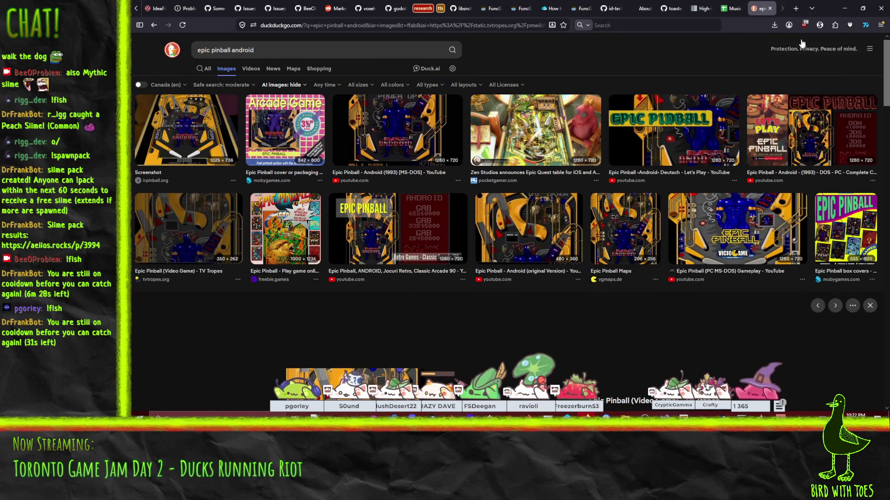
pyautogui.hotkey('ctrl', 'w')
pyautogui.click(846, 8)
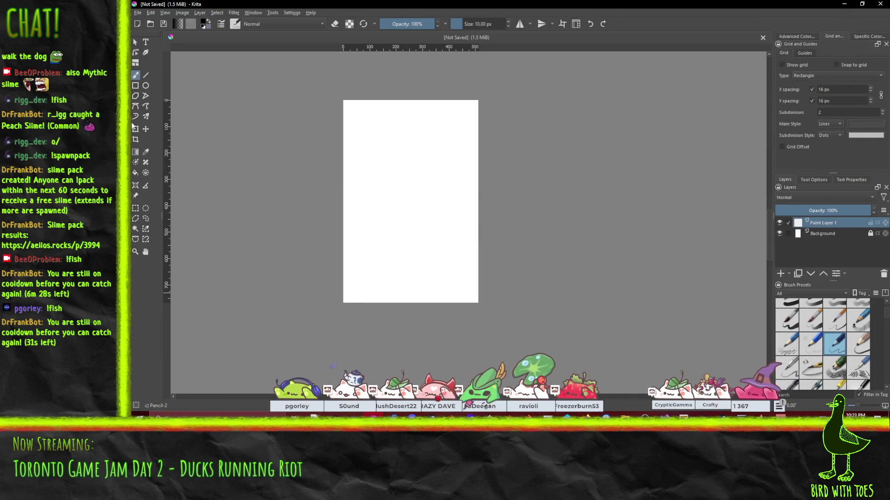
pyautogui.click(145, 86)
pyautogui.scroll(2, 371, 147)
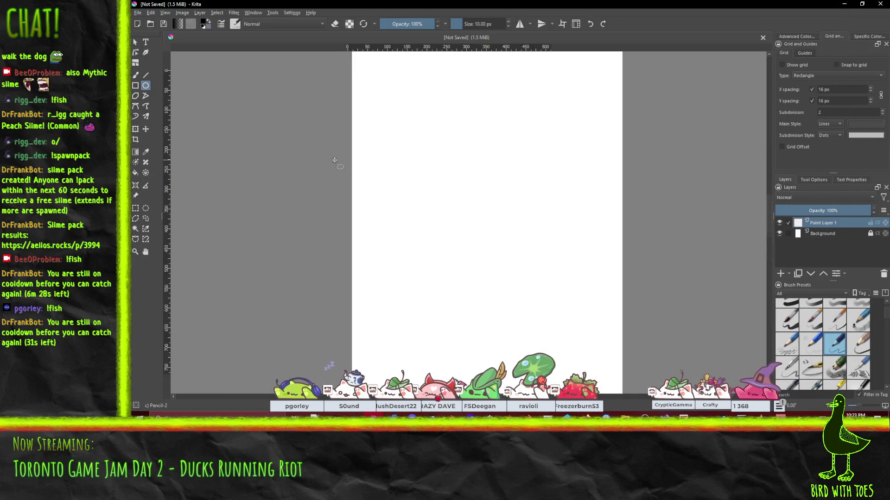
pyautogui.moveTo(372, 147); pyautogui.dragTo(307, 218)
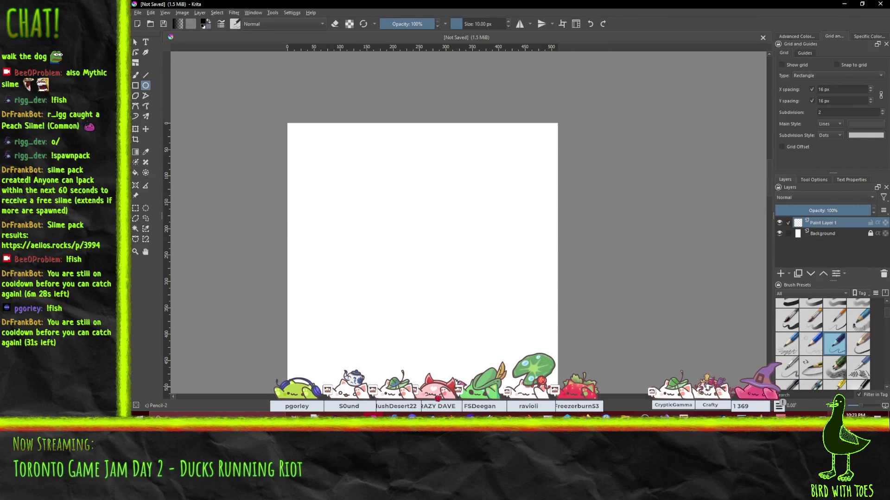
pyautogui.scroll(-3, 839, 338)
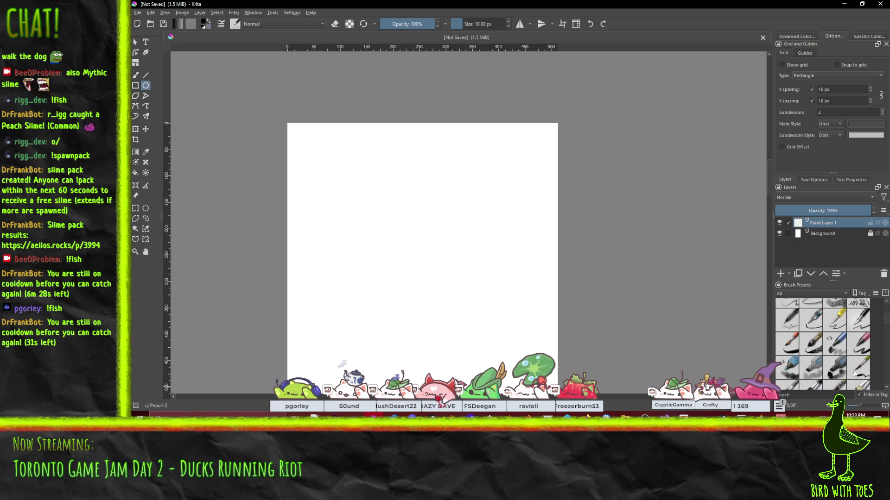
pyautogui.click(860, 347)
pyautogui.moveTo(293, 131); pyautogui.dragTo(373, 198)
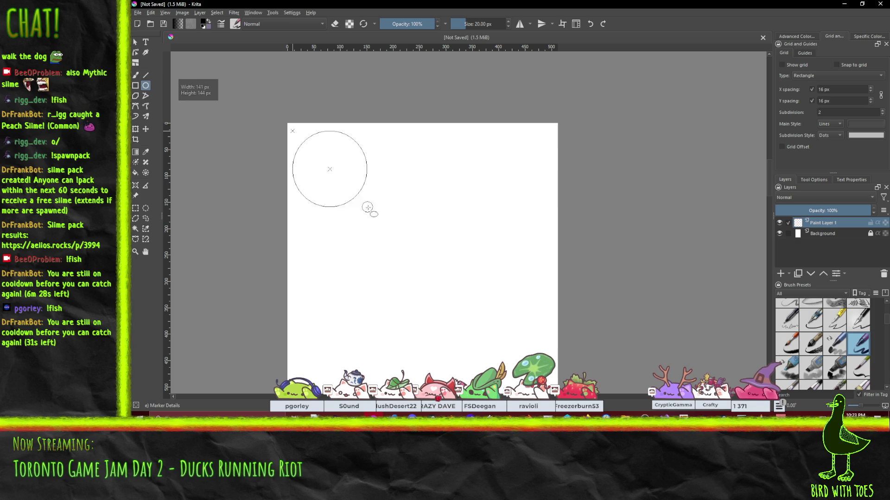
pyautogui.hotkey('ctrl', 'z')
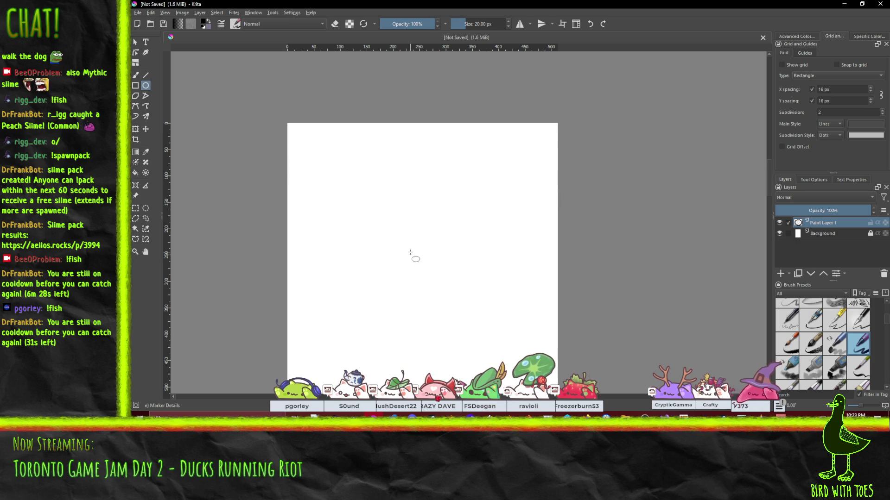
pyautogui.scroll(-3, 849, 358)
pyautogui.scroll(3, 837, 338)
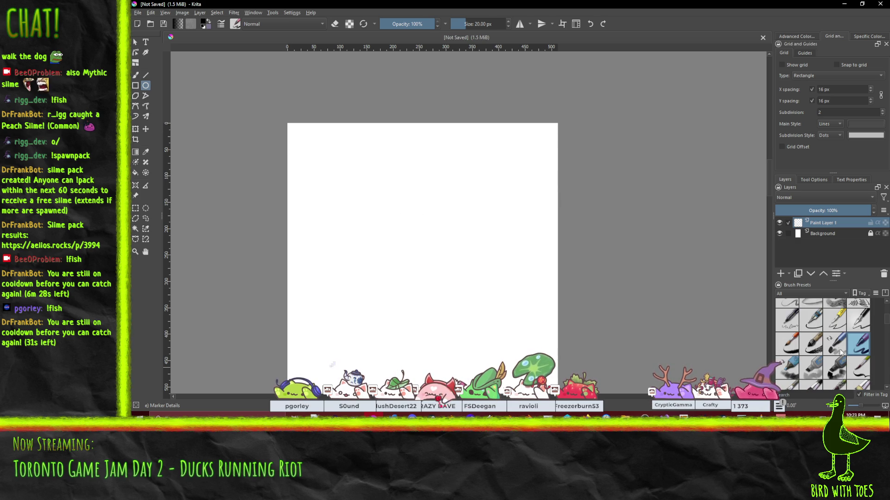
pyautogui.click(834, 368)
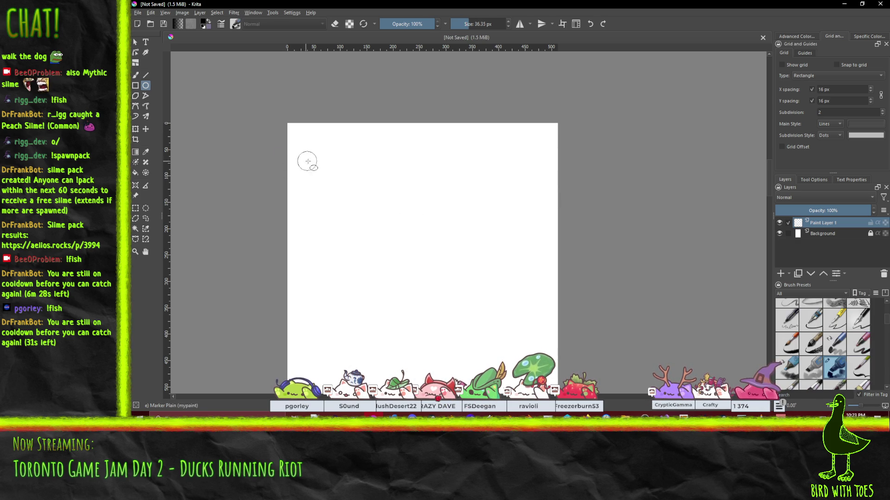
pyautogui.moveTo(303, 138); pyautogui.dragTo(390, 222)
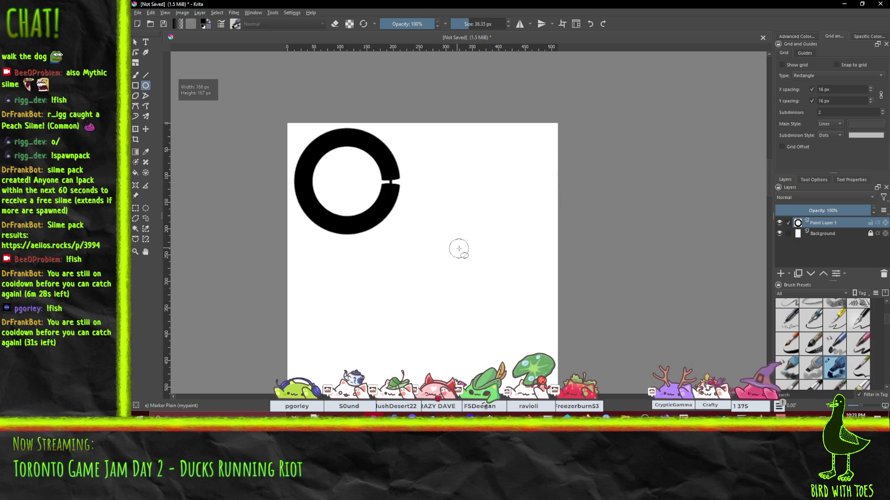
pyautogui.hotkey('ctrl', 'z')
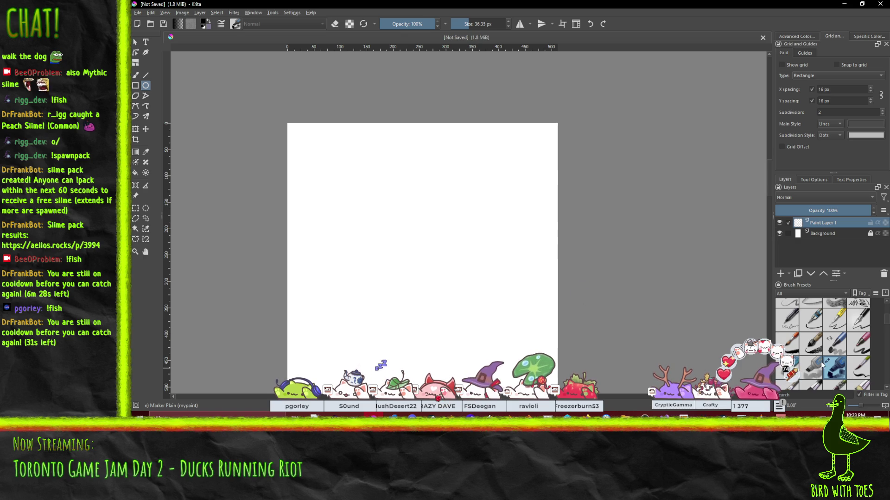
pyautogui.scroll(-3, 822, 363)
pyautogui.click(787, 320)
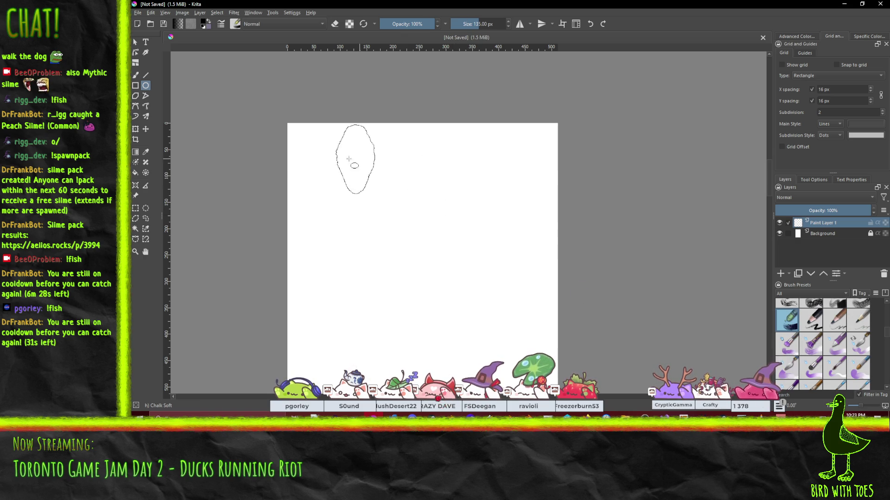
pyautogui.moveTo(305, 154); pyautogui.dragTo(421, 243)
pyautogui.hotkey('ctrl', 'z')
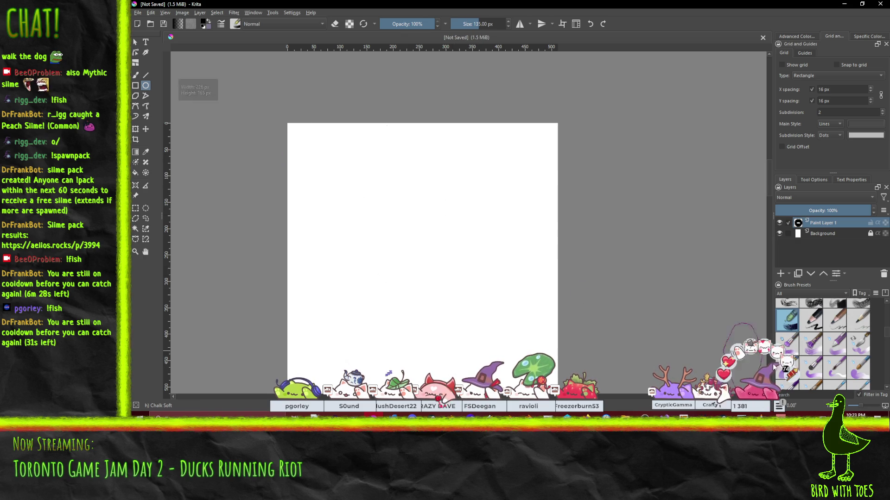
pyautogui.scroll(2, 858, 362)
pyautogui.scroll(3, 857, 362)
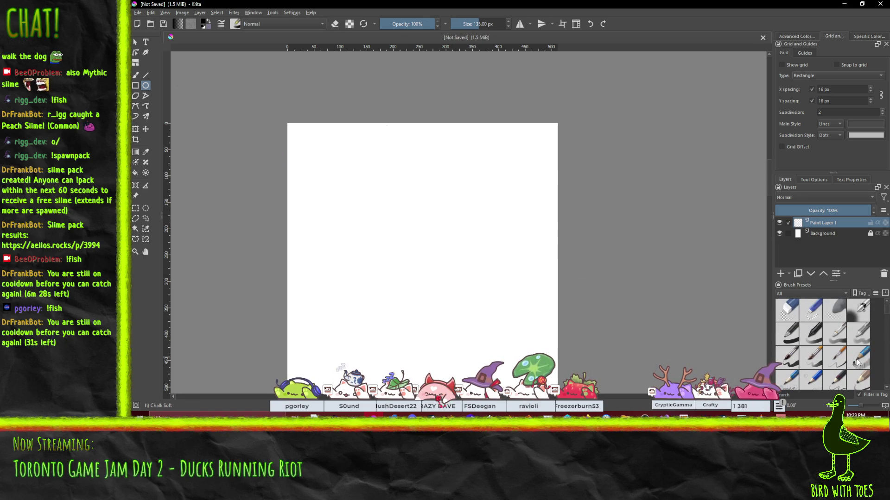
# Switch to the Basic-1 brush and set its size to 3
pyautogui.click(787, 333)
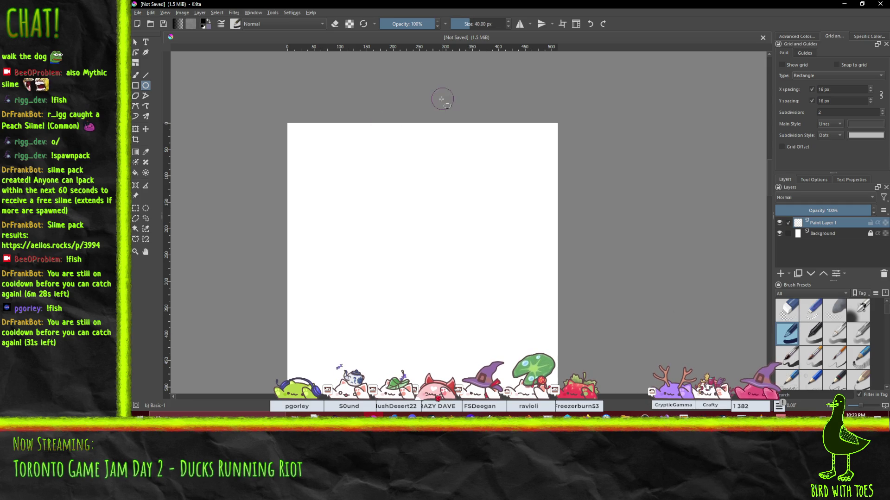
pyautogui.moveTo(473, 26); pyautogui.dragTo(482, 25)
pyautogui.click(483, 24)
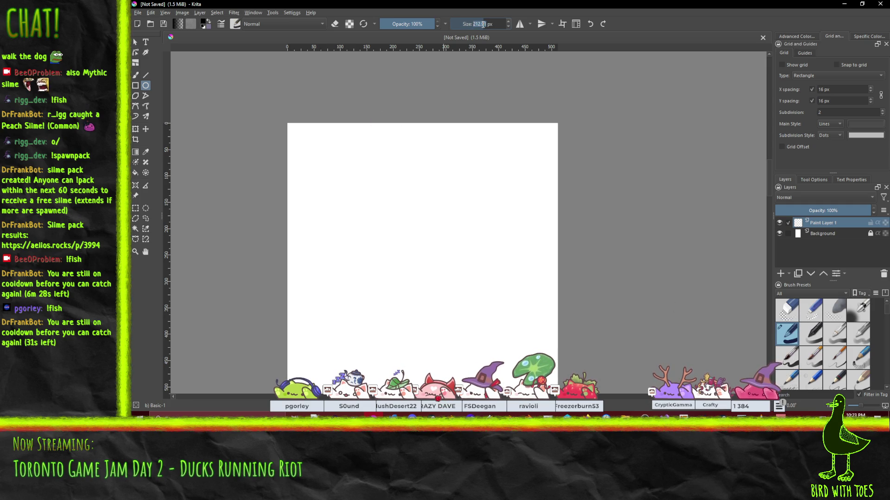
pyautogui.press('BackSpace')
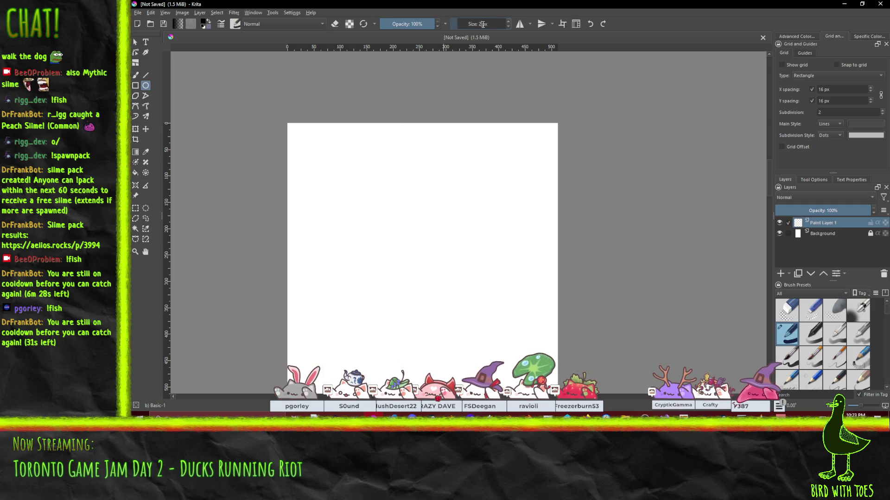
pyautogui.press('BackSpace')
pyautogui.press('BackSpace')
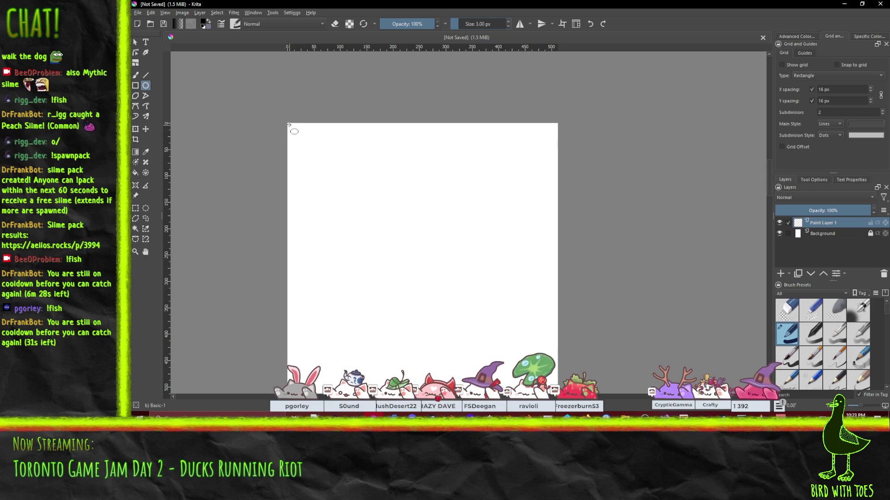
# Draw a roughly 98 px circle outline in the canvas's top-left corner
pyautogui.moveTo(287, 124); pyautogui.dragTo(339, 178)
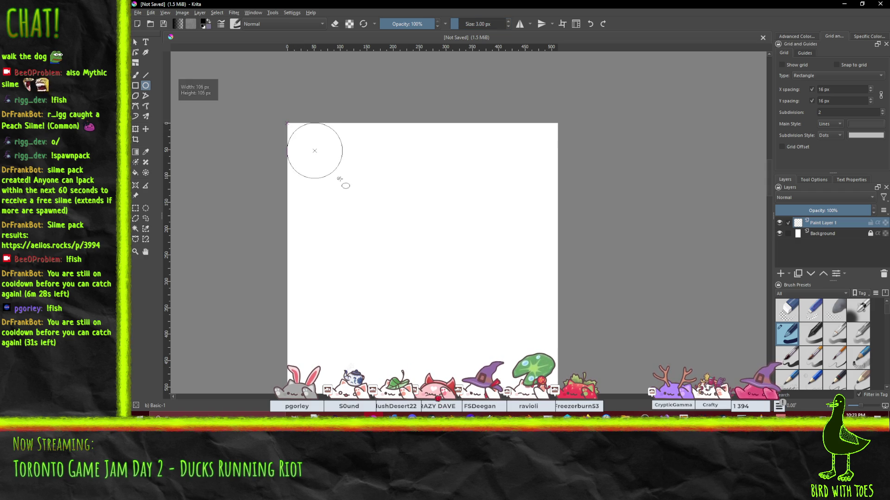
pyautogui.moveTo(338, 178); pyautogui.dragTo(336, 174)
pyautogui.hotkey('ctrl', 'z')
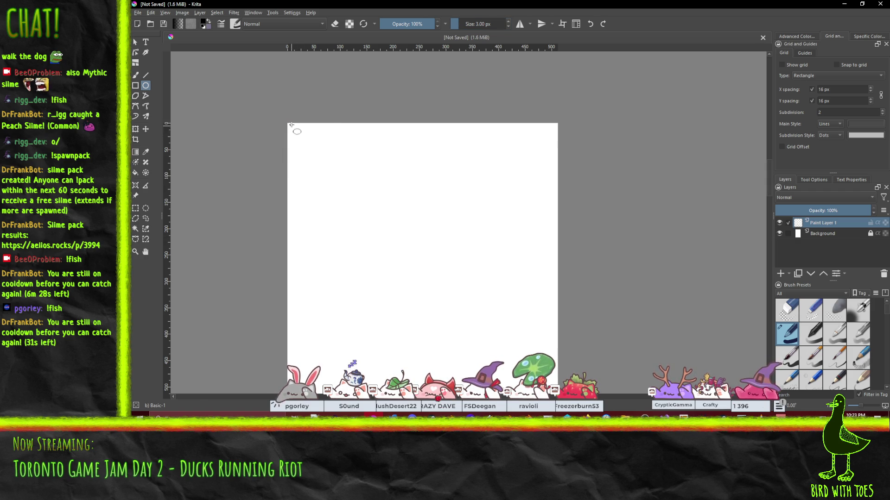
pyautogui.moveTo(289, 125)
pyautogui.mouseDown()
pyautogui.moveTo(330, 177)
pyautogui.moveTo(318, 168)
pyautogui.moveTo(333, 159)
pyautogui.mouseUp()
pyautogui.keyDown('ctrl'); pyautogui.scroll(1, 363, 194); pyautogui.keyUp('ctrl')
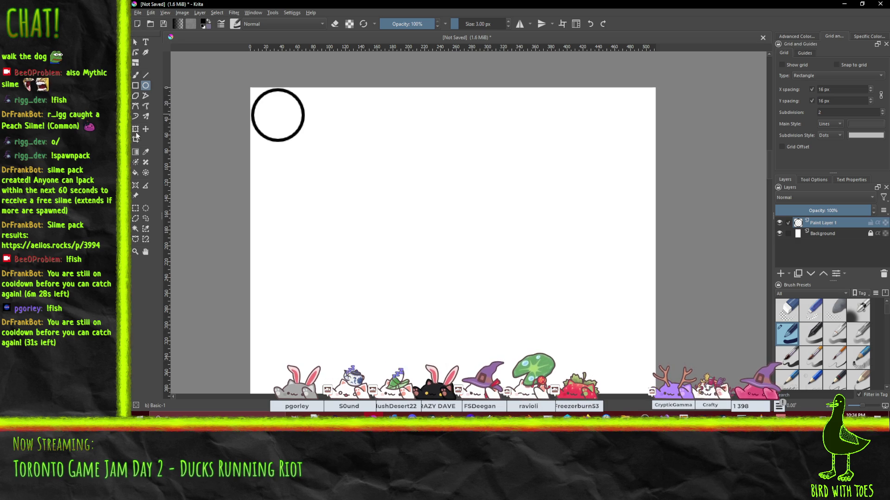
# Copy the corner circle to a new layer, move it to the top-right, and merge down
pyautogui.moveTo(226, 77); pyautogui.dragTo(326, 185)
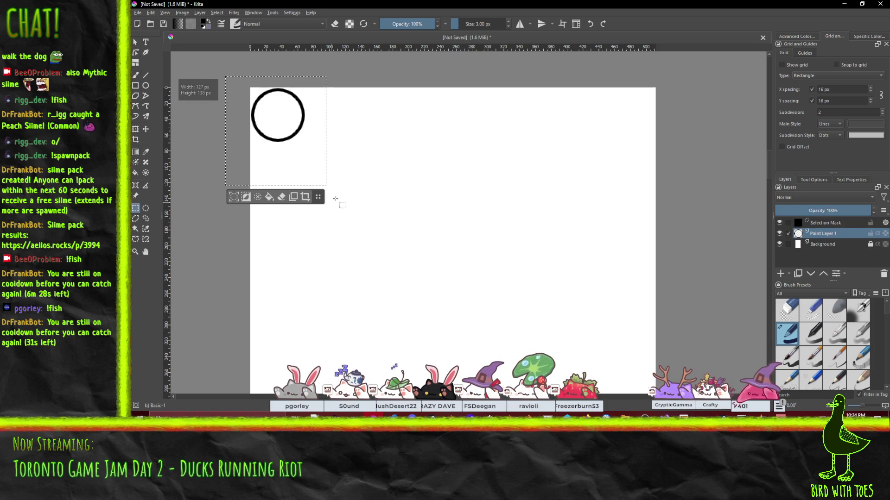
pyautogui.hotkey('ctrl', 'alt', 'j')
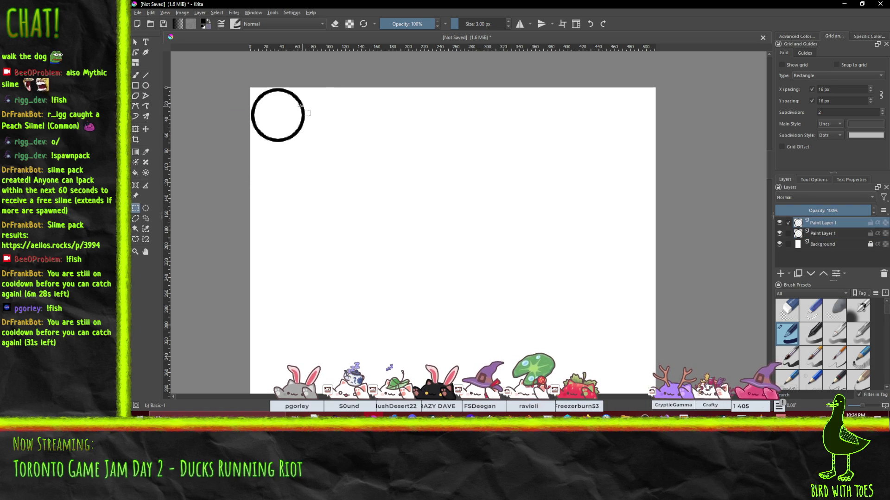
pyautogui.moveTo(301, 105); pyautogui.dragTo(316, 106)
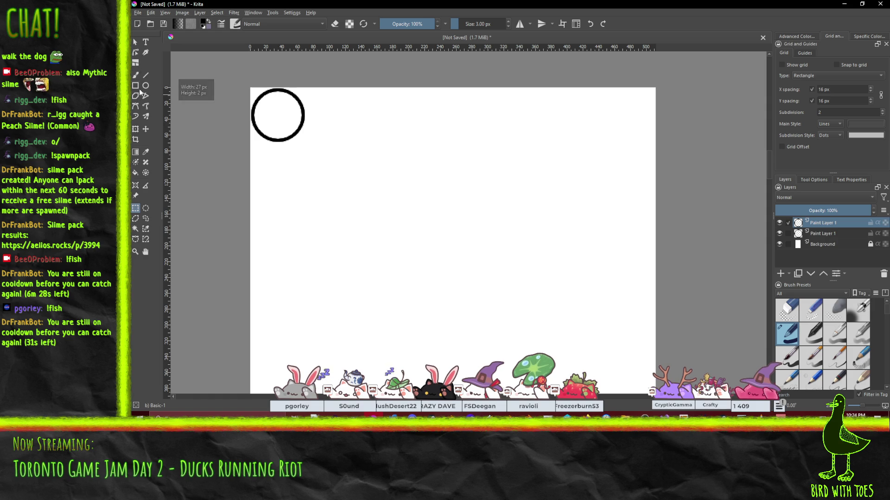
pyautogui.click(145, 128)
pyautogui.moveTo(286, 138); pyautogui.dragTo(635, 139)
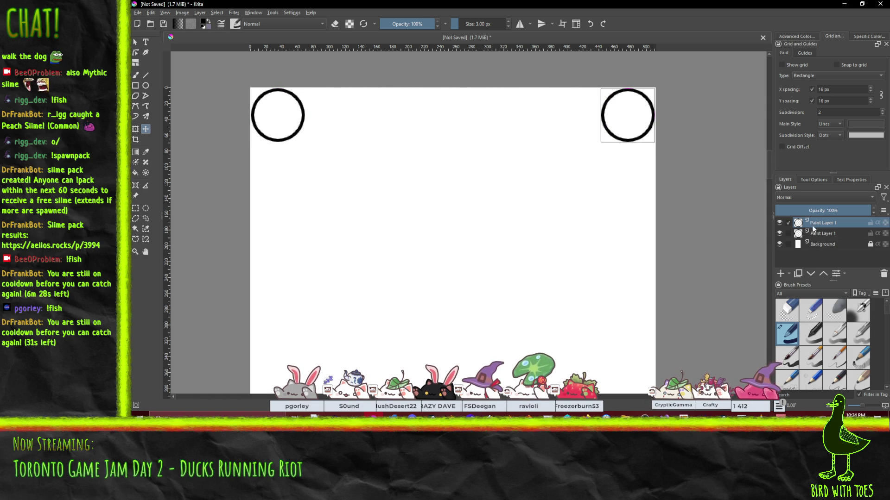
pyautogui.hotkey('ctrl', 'w')
pyautogui.press('Escape')
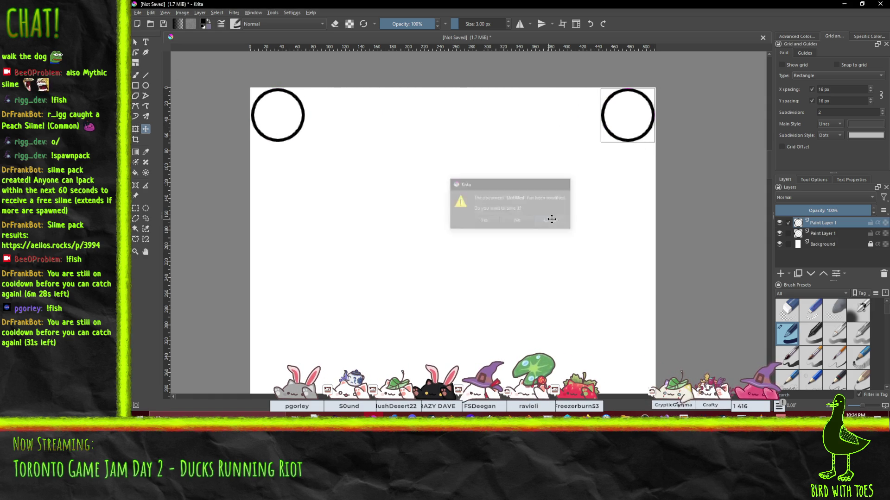
pyautogui.hotkey('ctrl', 'e')
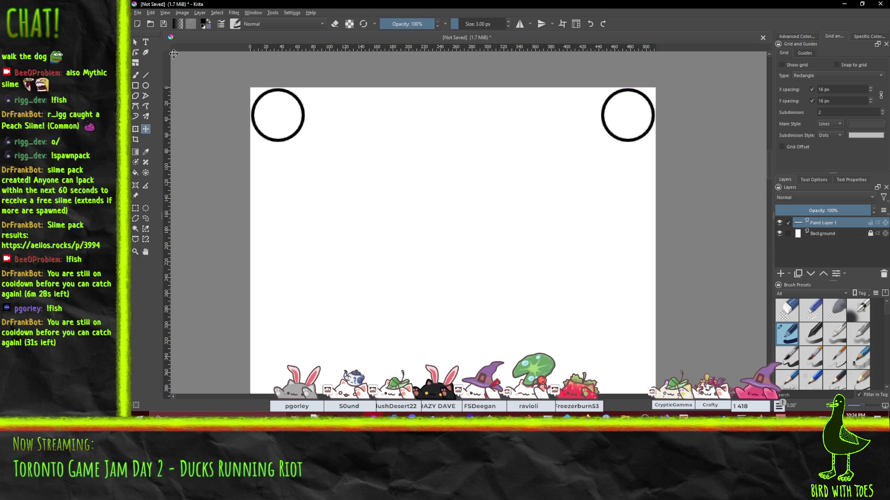
# Duplicate the two top circles into the bottom corners and merge them onto the main layer
pyautogui.hotkey('ctrl', 'z')
pyautogui.moveTo(301, 118); pyautogui.dragTo(287, 404)
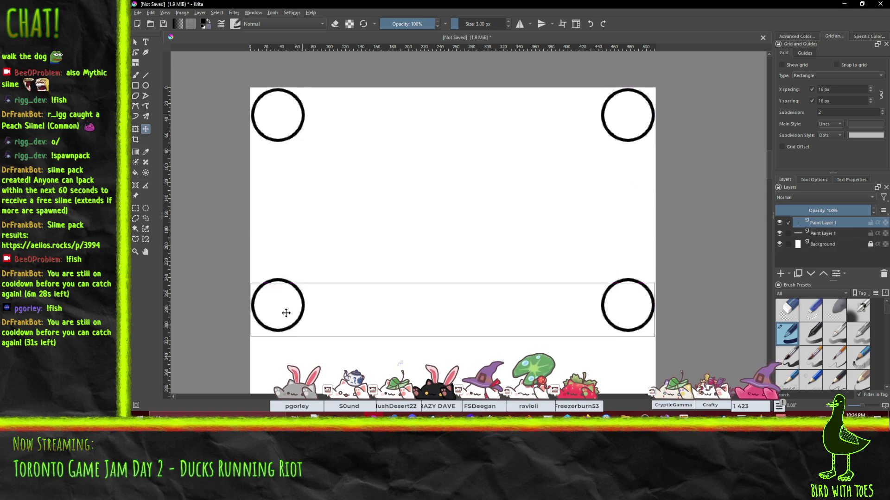
pyautogui.scroll(-5, 364, 297)
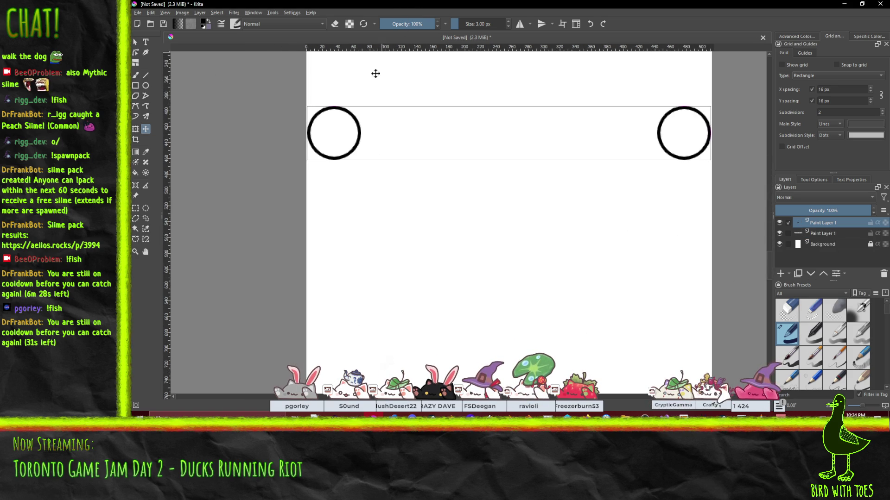
pyautogui.moveTo(358, 154); pyautogui.dragTo(360, 360)
pyautogui.moveTo(405, 273); pyautogui.dragTo(425, 153)
pyautogui.moveTo(385, 232); pyautogui.dragTo(383, 243)
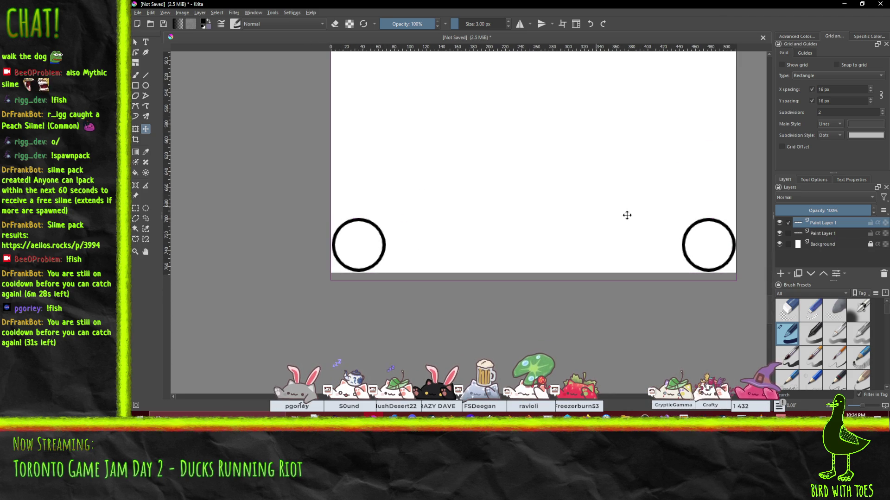
pyautogui.hotkey('ctrl', 'e')
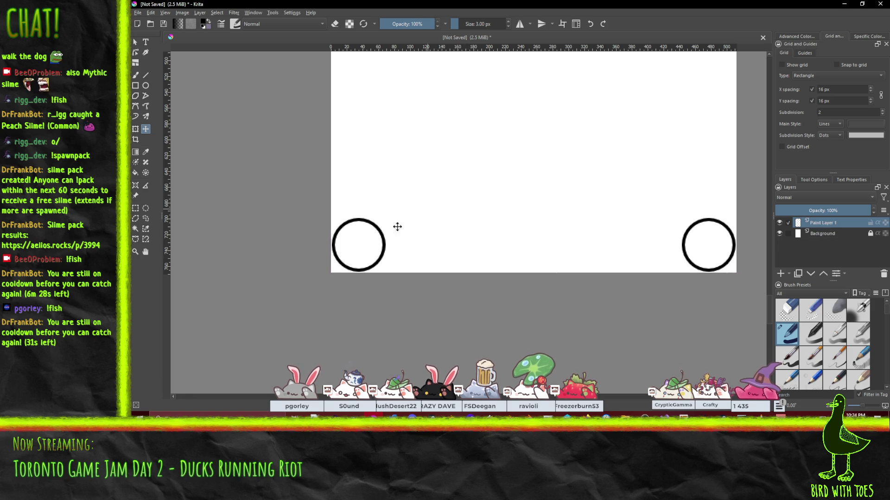
pyautogui.scroll(-1, 494, 119)
pyautogui.scroll(-1, 493, 123)
pyautogui.moveTo(485, 131); pyautogui.dragTo(433, 216)
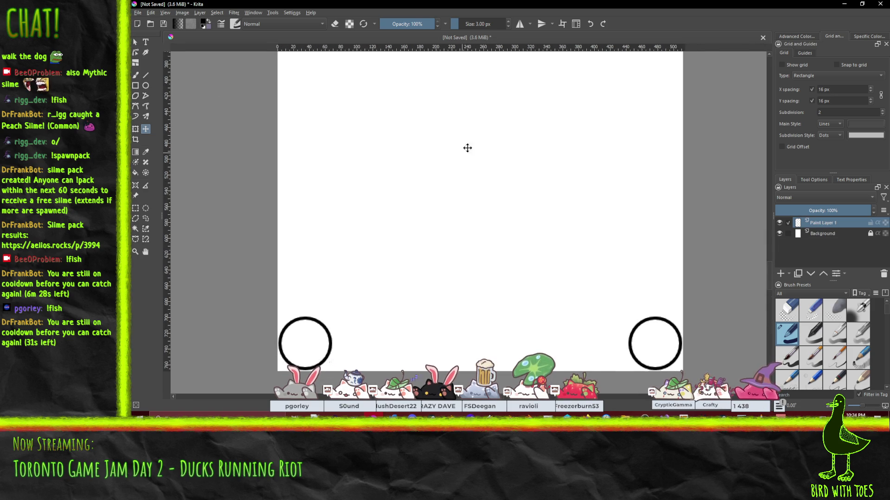
pyautogui.scroll(-3, 463, 149)
pyautogui.moveTo(472, 141); pyautogui.dragTo(437, 208)
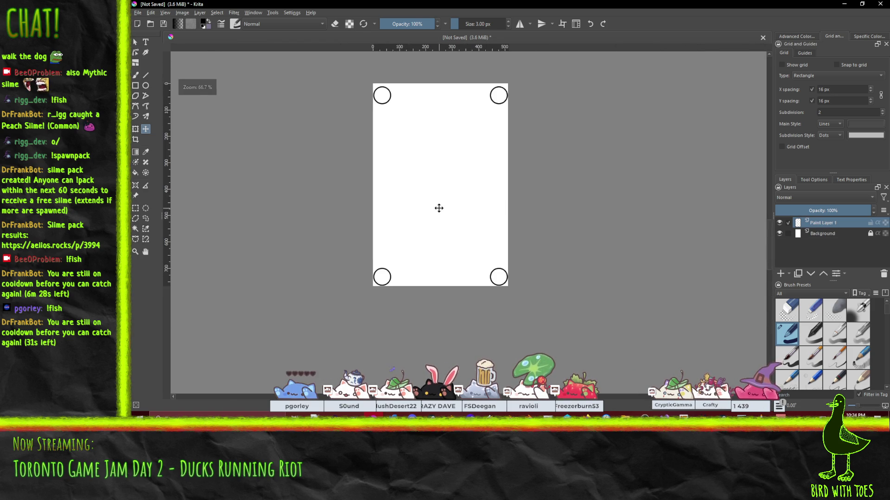
# Cut the two top circles to their own layer, shift them up to the page edge, and merge down
pyautogui.scroll(1, 435, 205)
pyautogui.scroll(1, 411, 190)
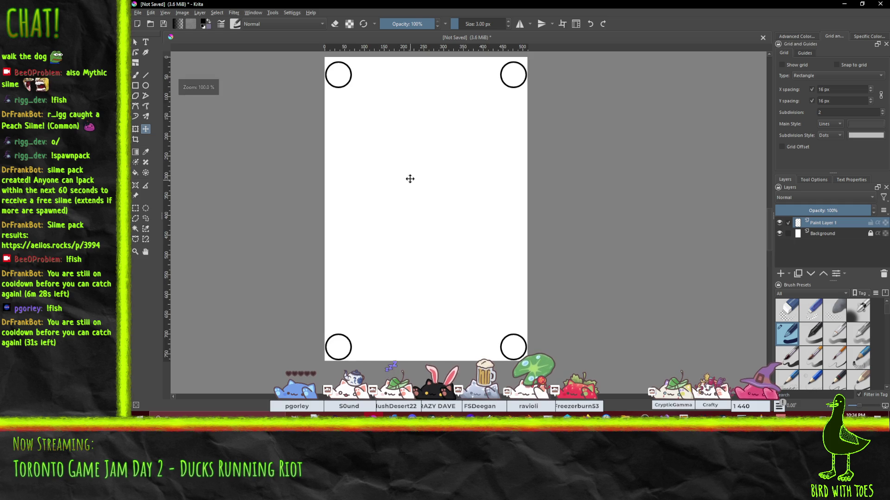
pyautogui.scroll(1, 410, 180)
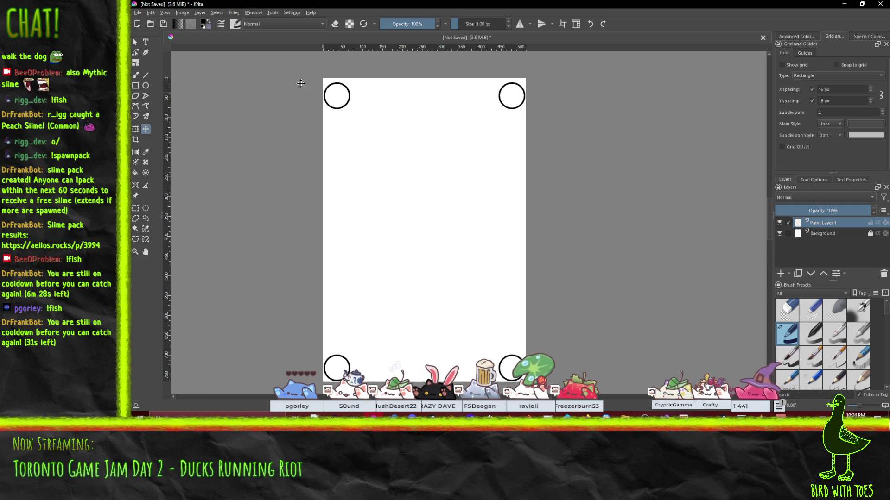
pyautogui.click(136, 208)
pyautogui.moveTo(313, 78); pyautogui.dragTo(552, 151)
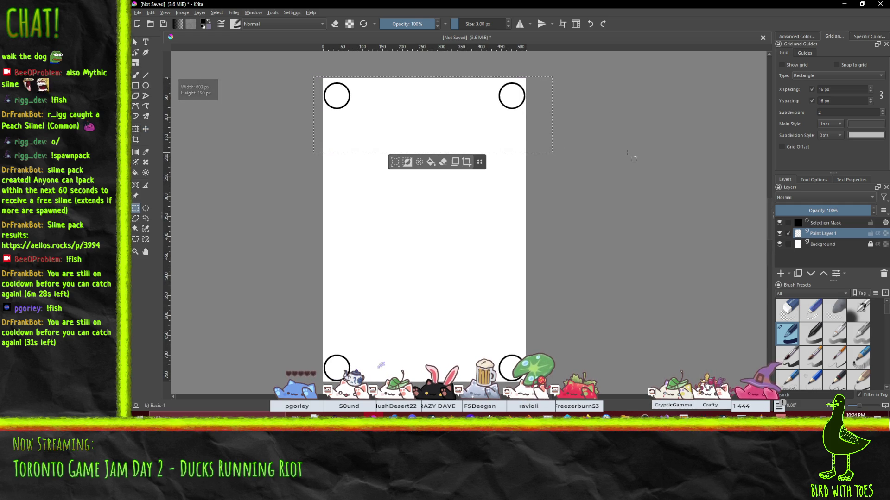
pyautogui.press('Delete')
pyautogui.hotkey('ctrl', 'v')
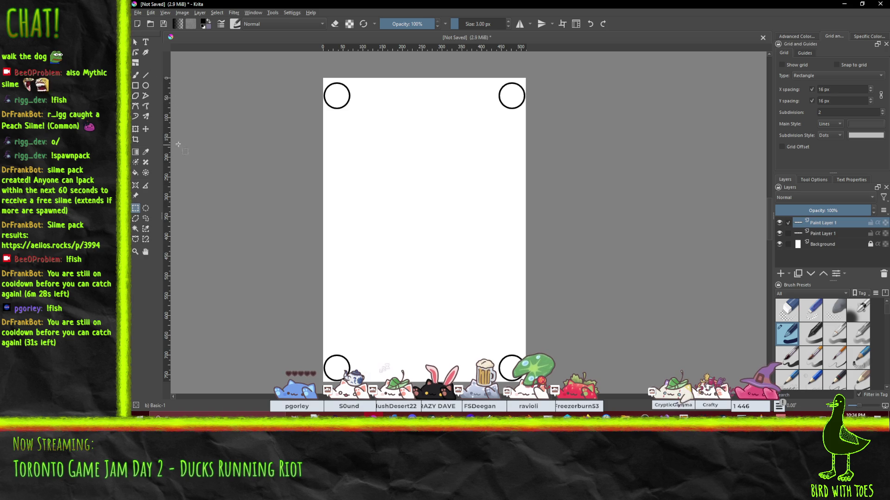
pyautogui.click(149, 129)
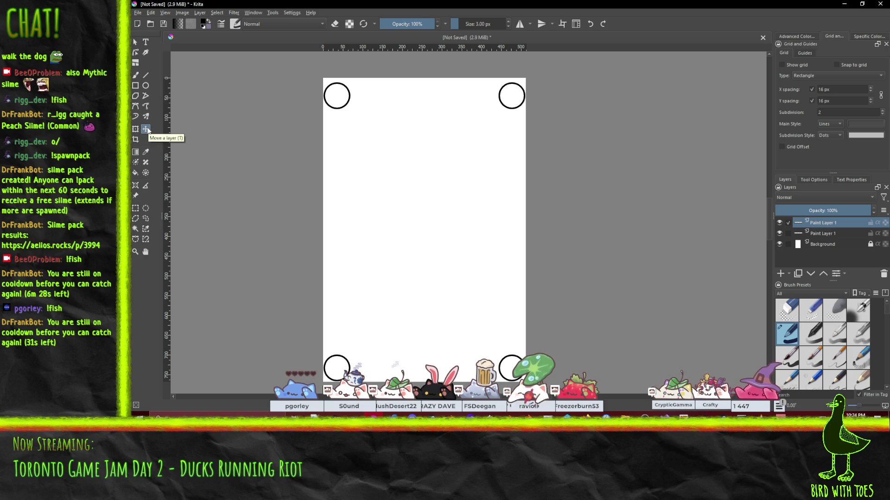
pyautogui.moveTo(334, 101); pyautogui.dragTo(333, 97)
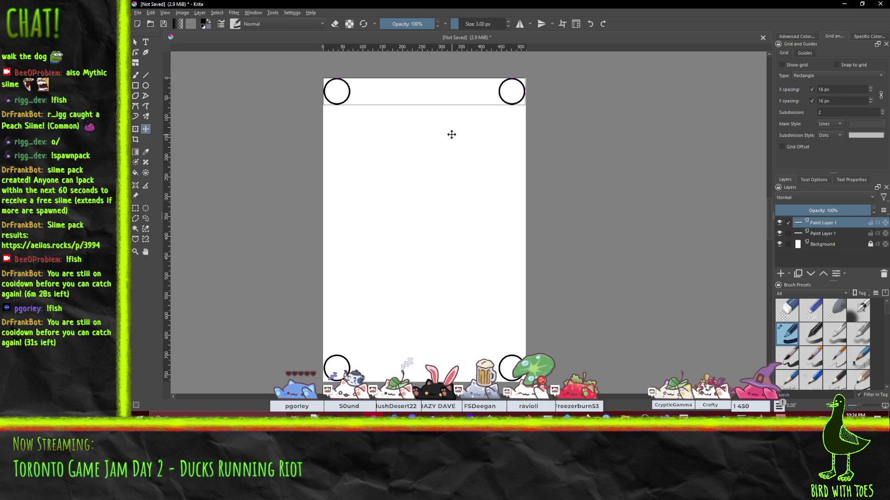
pyautogui.press('Down')
pyautogui.hotkey('ctrl', 'e')
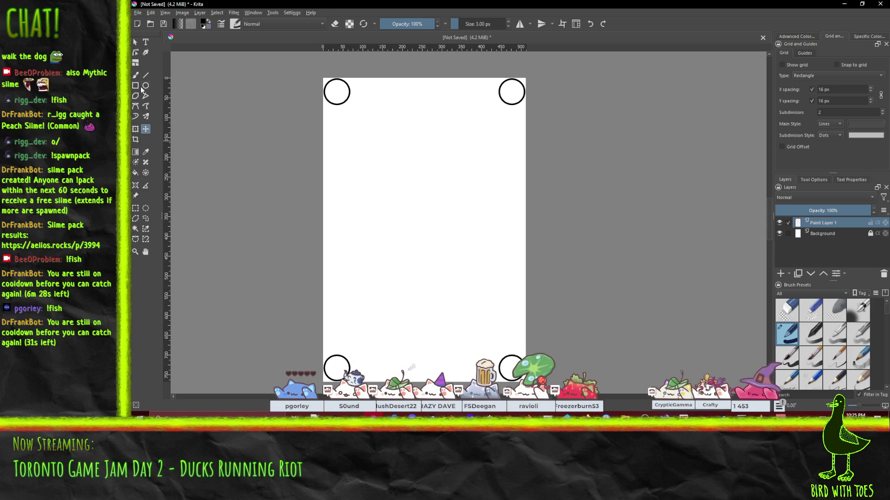
# Rectangle-select the page interior over the circles, delete the inner circle parts, and deselect
pyautogui.click(135, 208)
pyautogui.moveTo(325, 93)
pyautogui.mouseDown()
pyautogui.moveTo(554, 358)
pyautogui.moveTo(551, 369)
pyautogui.mouseUp()
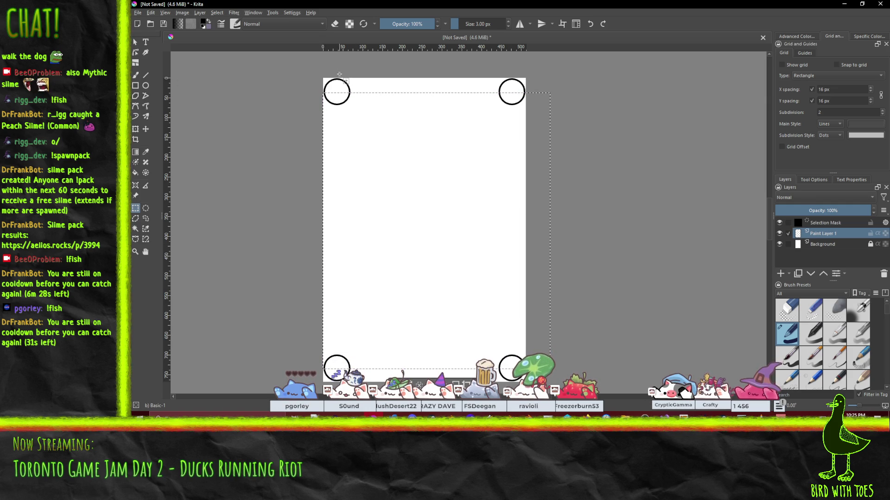
pyautogui.moveTo(339, 74)
pyautogui.mouseDown()
pyautogui.moveTo(502, 354)
pyautogui.moveTo(513, 394)
pyautogui.mouseUp()
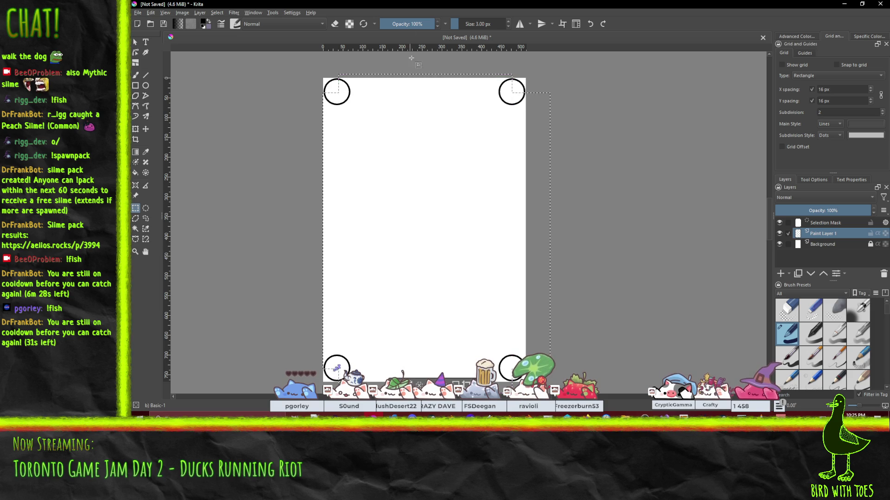
pyautogui.moveTo(408, 62)
pyautogui.mouseDown()
pyautogui.moveTo(362, 408)
pyautogui.moveTo(337, 427)
pyautogui.mouseUp()
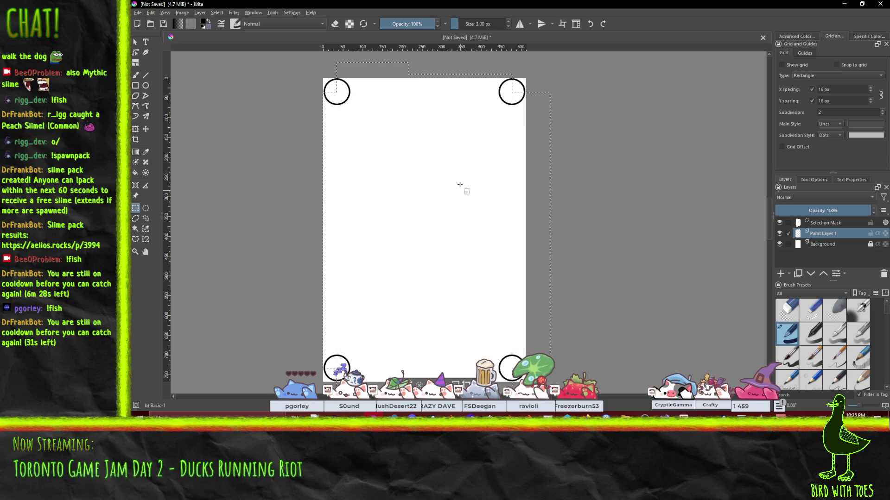
pyautogui.press('Delete')
pyautogui.click(172, 89)
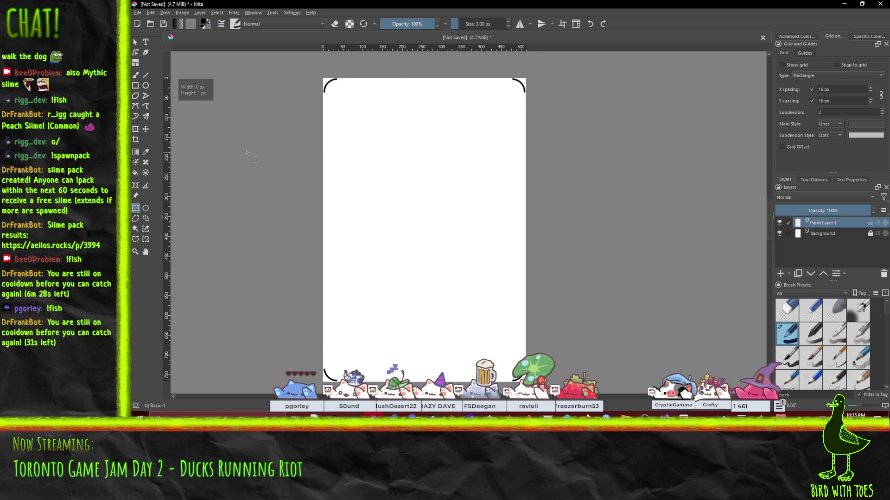
# Draw straight black border lines along the top and bottom edges between the corner arcs
pyautogui.click(145, 75)
pyautogui.scroll(2, 343, 98)
pyautogui.scroll(1, 352, 100)
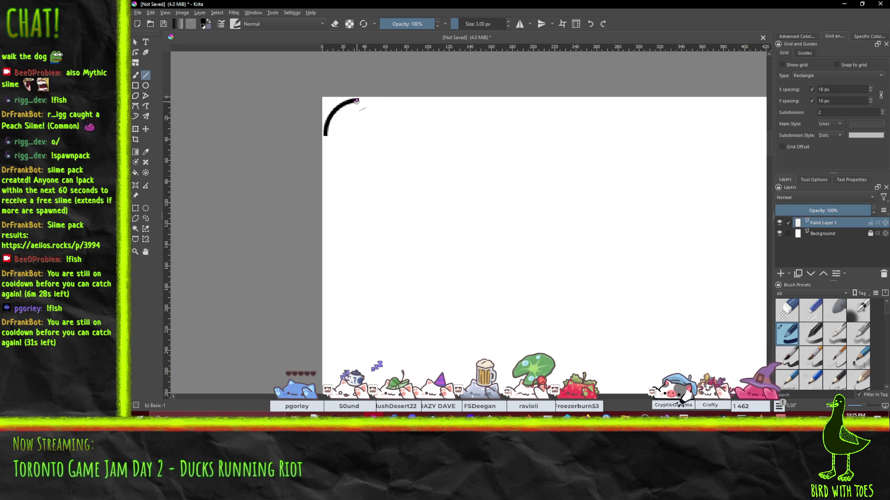
pyautogui.moveTo(357, 100)
pyautogui.mouseDown()
pyautogui.moveTo(705, 116)
pyautogui.moveTo(589, 104)
pyautogui.mouseUp()
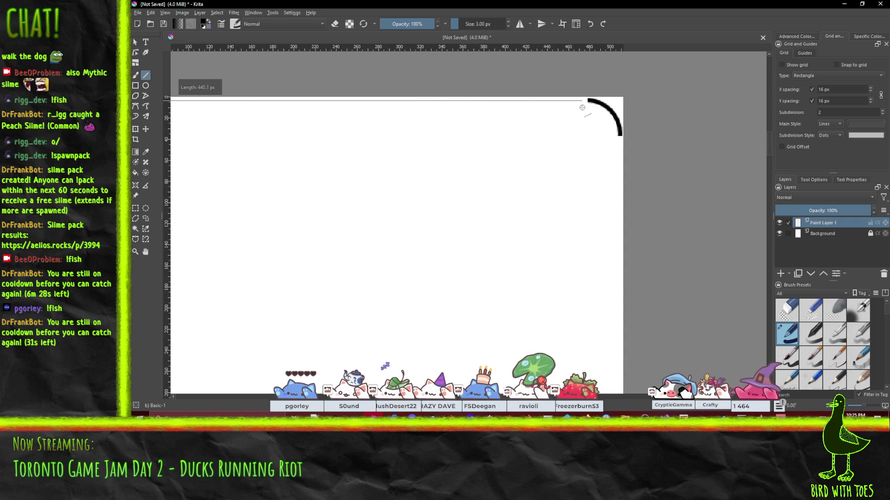
pyautogui.press('Escape')
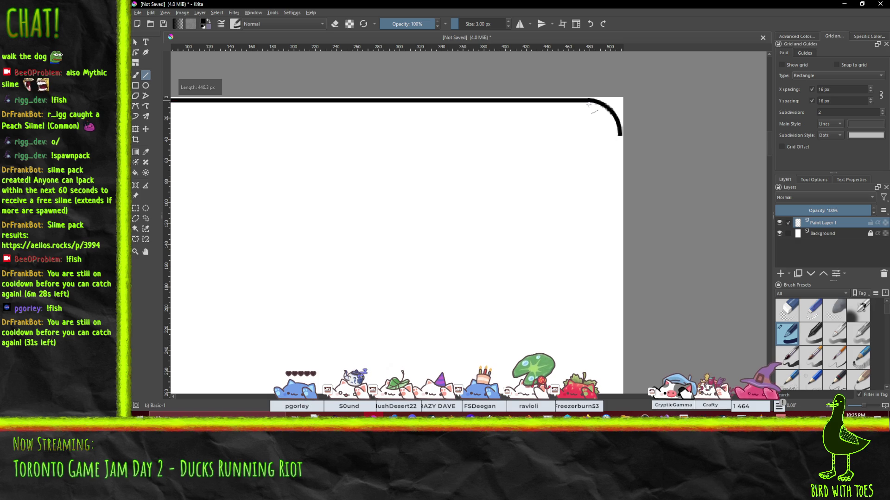
pyautogui.scroll(-2, 477, 199)
pyautogui.scroll(4, 475, 176)
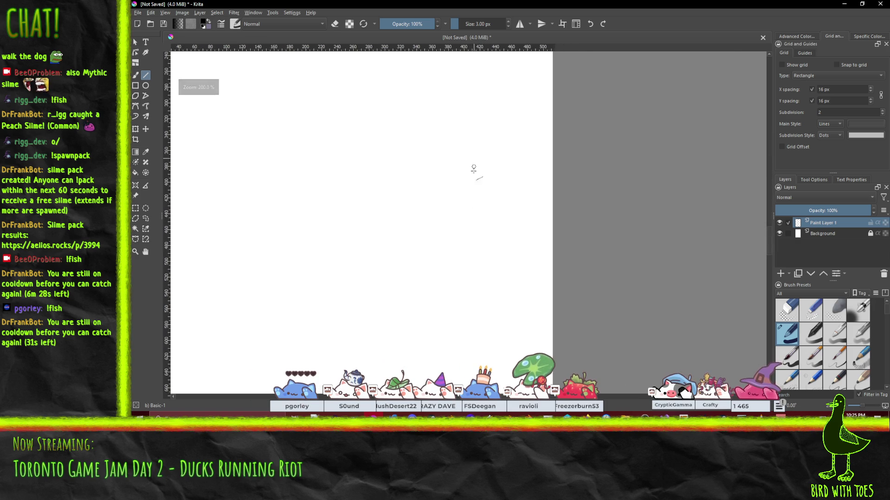
pyautogui.scroll(-5, 475, 137)
pyautogui.scroll(1, 489, 229)
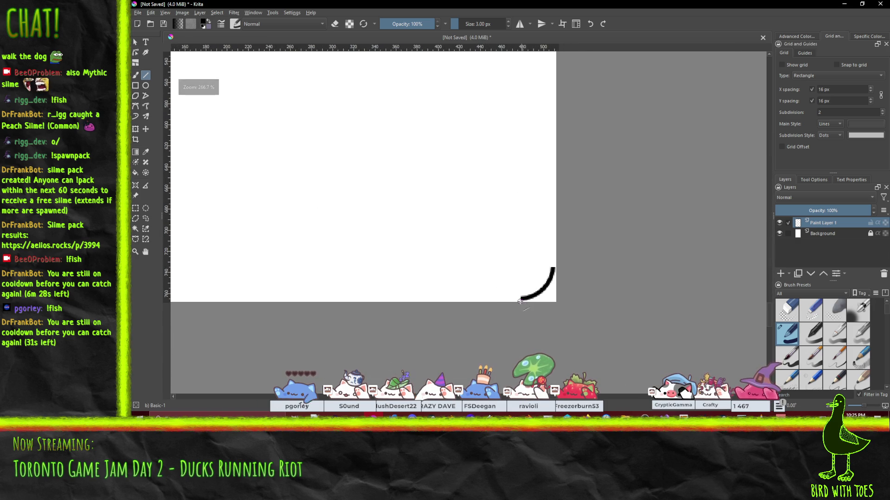
pyautogui.moveTo(521, 298); pyautogui.dragTo(319, 299)
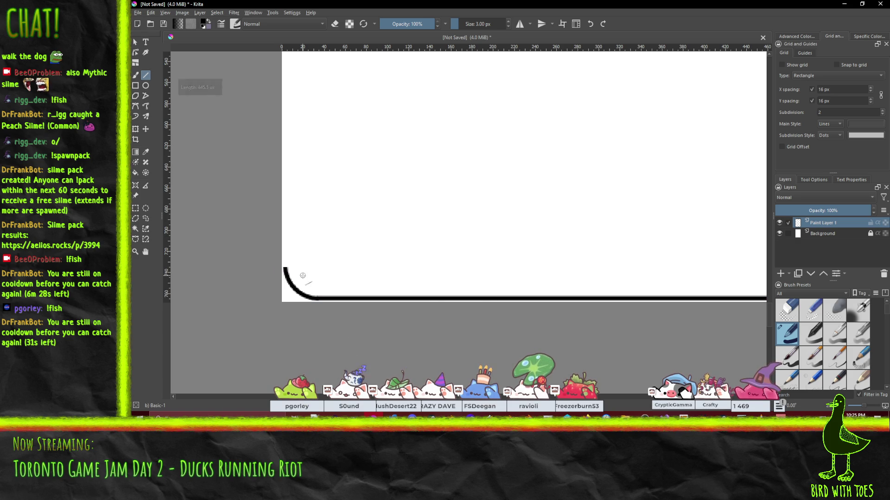
# Draw the left and right border lines joining the corner arcs
pyautogui.moveTo(285, 269)
pyautogui.mouseDown()
pyautogui.moveTo(304, 4)
pyautogui.moveTo(284, 208)
pyautogui.mouseUp()
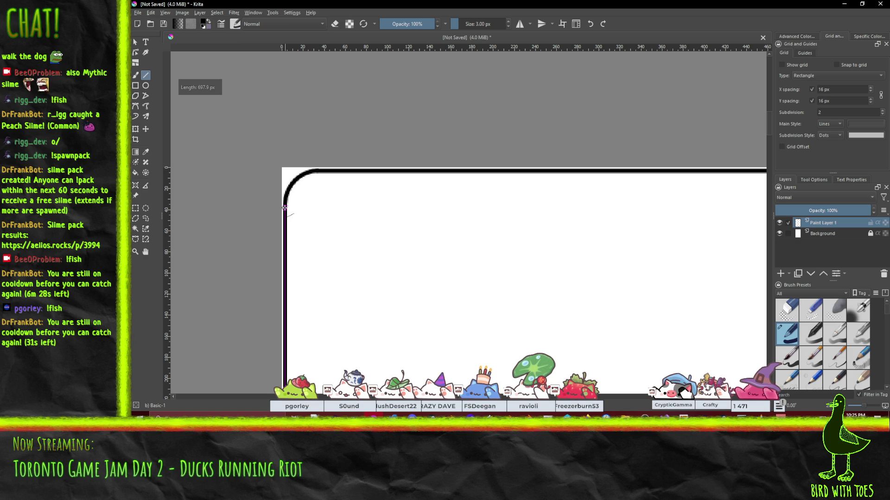
pyautogui.moveTo(456, 312)
pyautogui.mouseDown()
pyautogui.moveTo(185, 230)
pyautogui.moveTo(167, 210)
pyautogui.mouseUp()
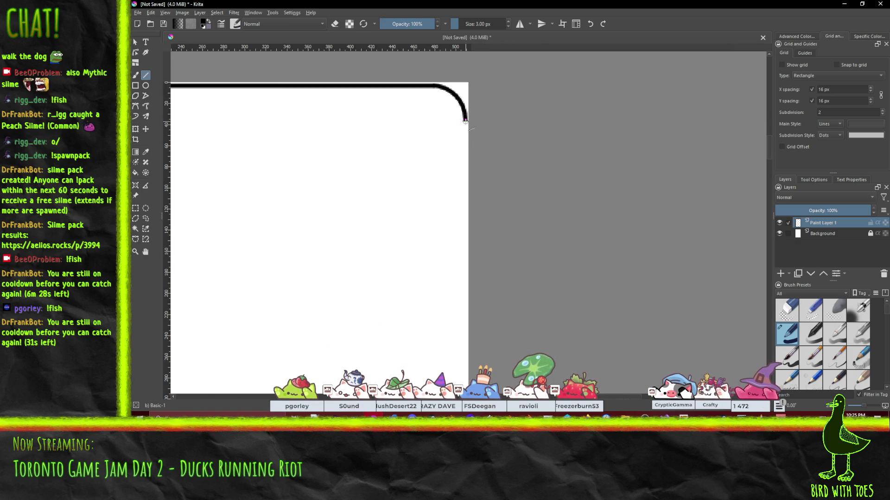
pyautogui.moveTo(465, 120)
pyautogui.mouseDown()
pyautogui.moveTo(472, 344)
pyautogui.moveTo(468, 262)
pyautogui.mouseUp()
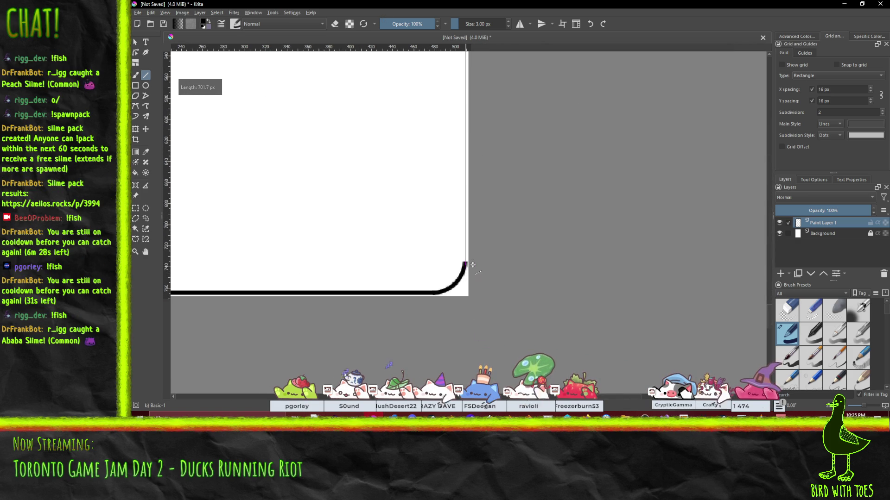
pyautogui.moveTo(465, 263); pyautogui.dragTo(465, 263)
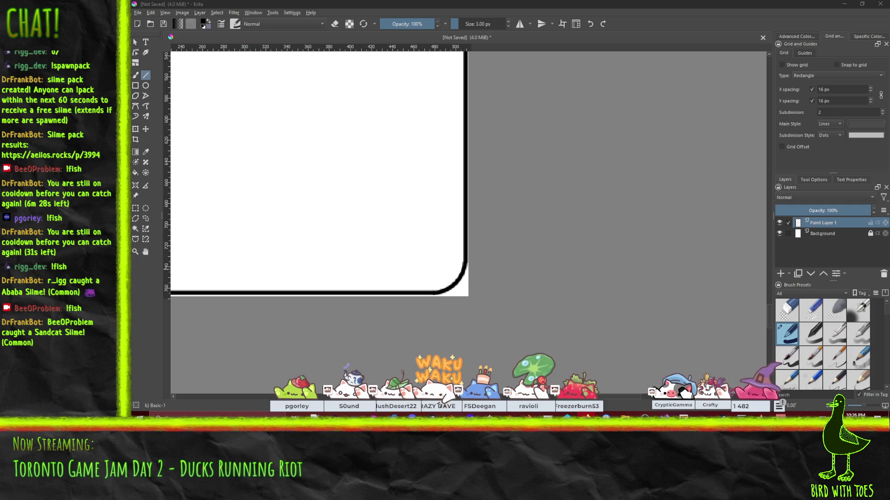
pyautogui.scroll(-3, 301, 174)
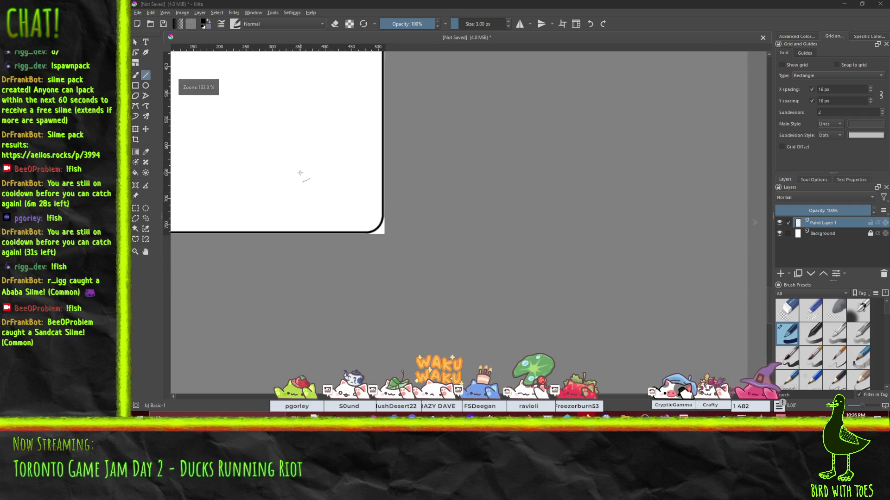
pyautogui.scroll(-1, 301, 174)
pyautogui.scroll(1, 331, 205)
pyautogui.moveTo(332, 205); pyautogui.dragTo(415, 350)
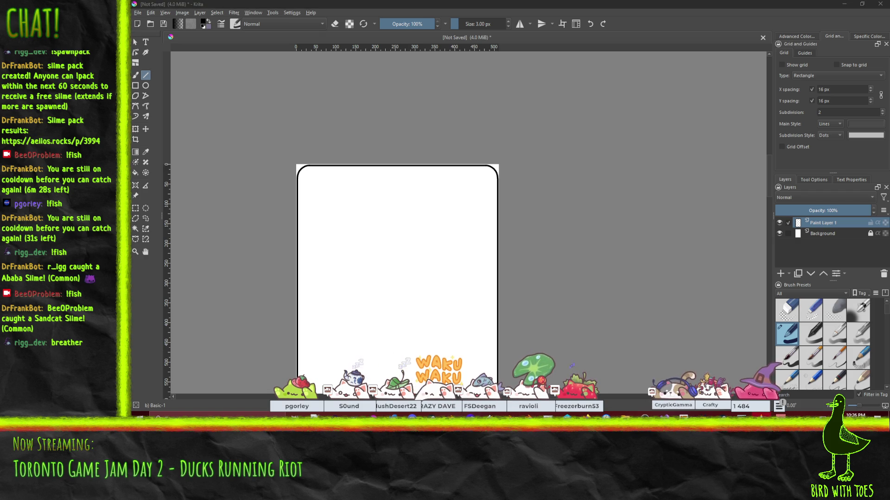
pyautogui.scroll(-2, 464, 152)
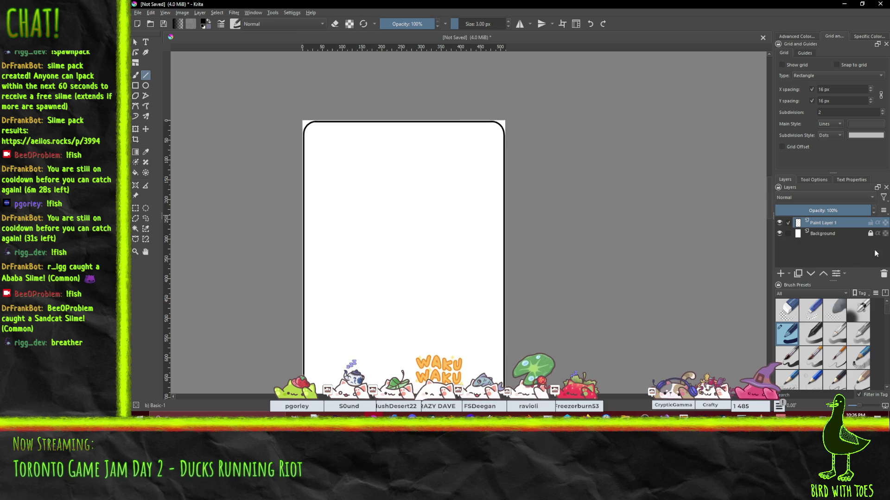
pyautogui.scroll(-1, 637, 243)
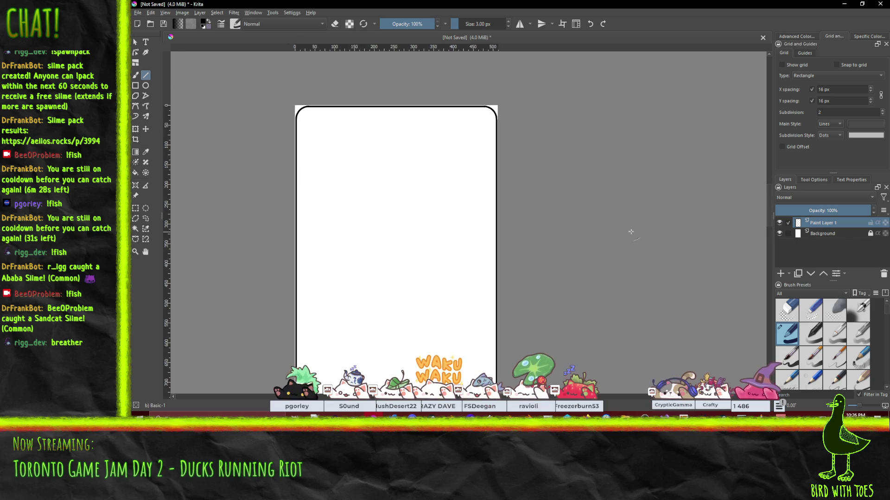
pyautogui.scroll(-2, 619, 254)
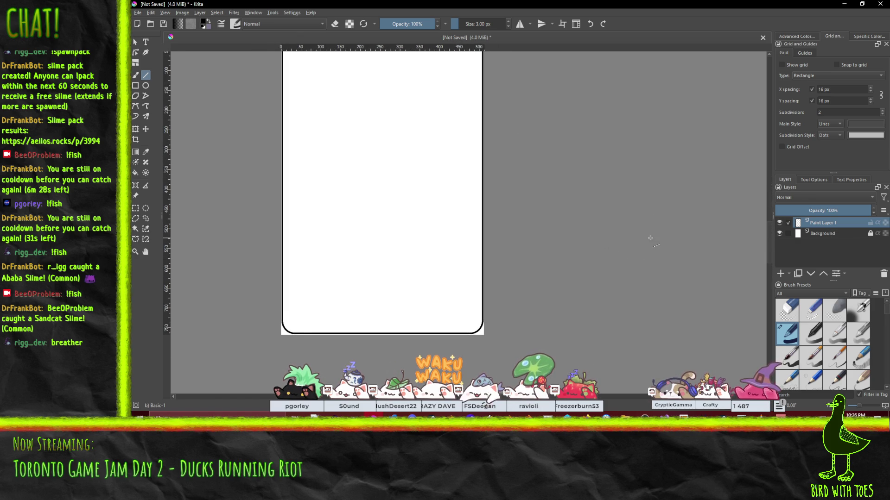
pyautogui.scroll(2, 608, 224)
pyautogui.scroll(-1, 607, 224)
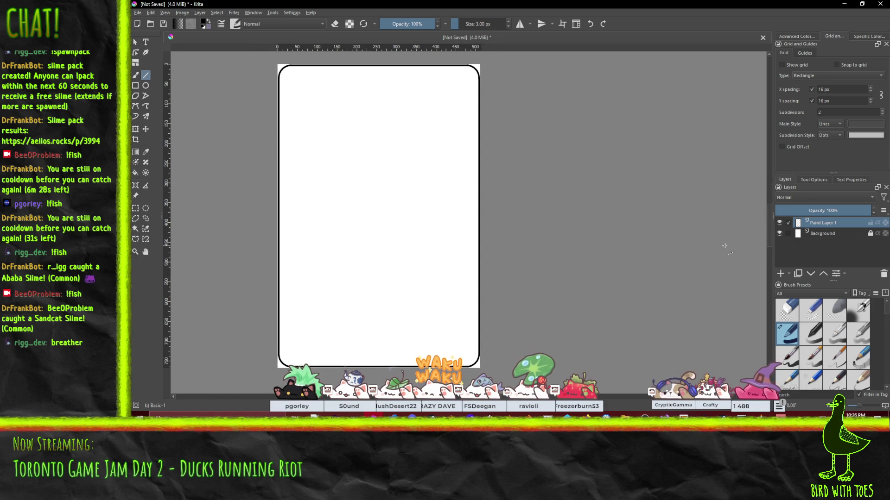
pyautogui.click(830, 232)
pyautogui.click(810, 274)
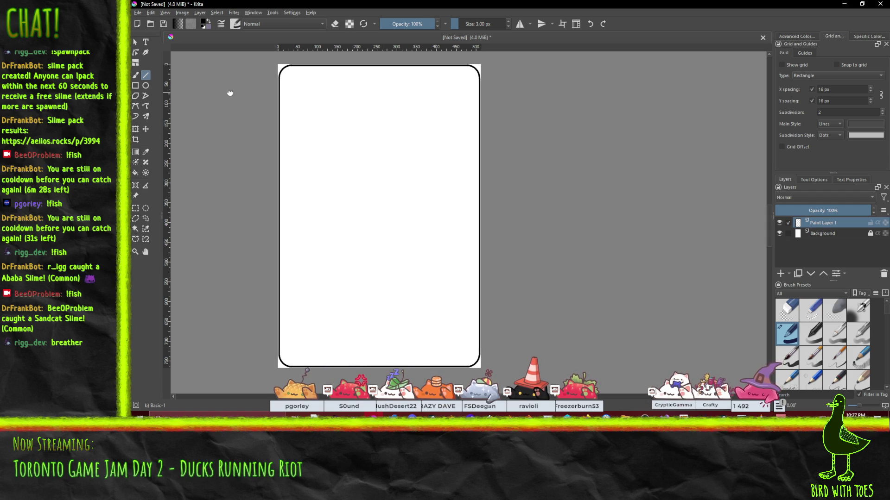
pyautogui.moveTo(230, 92); pyautogui.dragTo(244, 98)
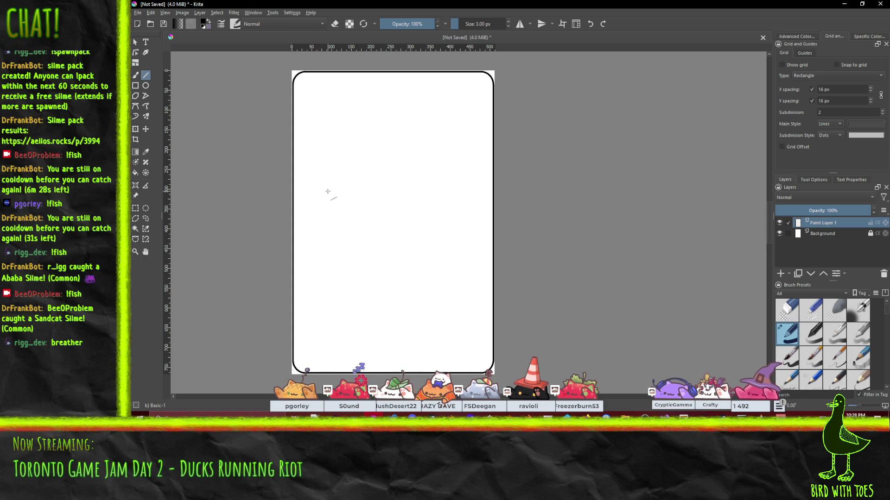
# Check the border up close, fit the page in view, and add Paint Layer 2 above Background
pyautogui.scroll(4, 255, 146)
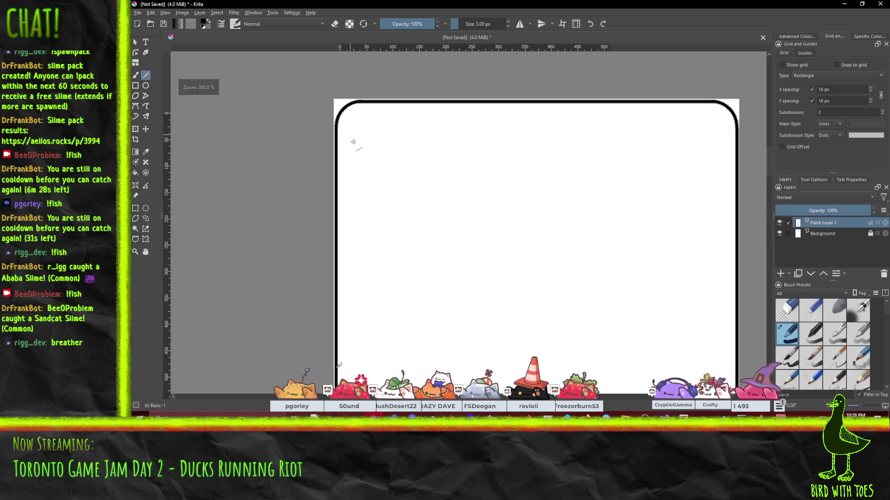
pyautogui.scroll(-2, 338, 137)
pyautogui.scroll(2, 404, 167)
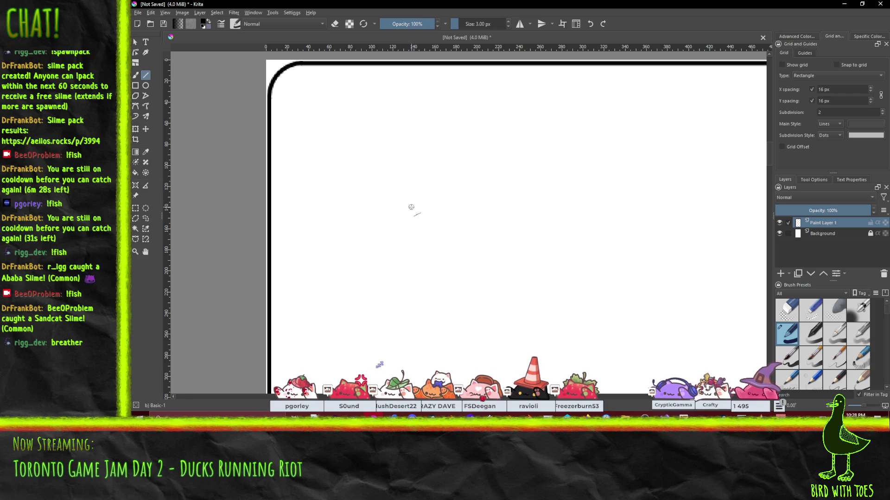
pyautogui.press('-')
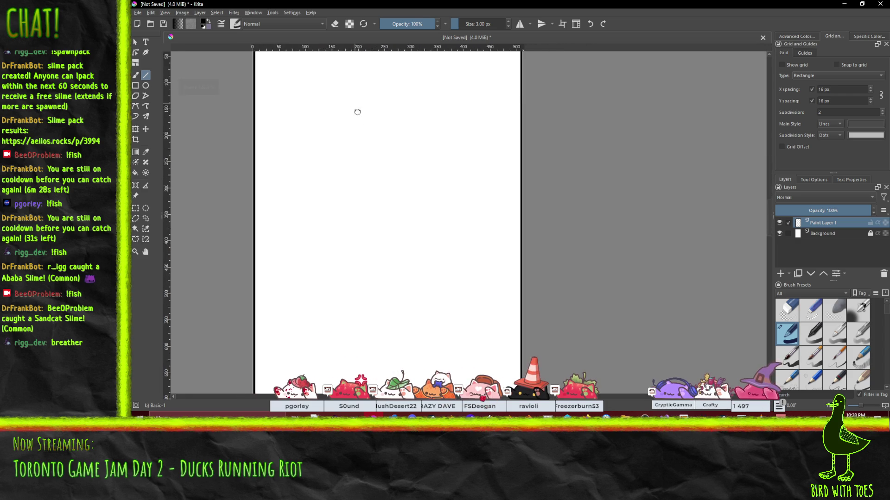
pyautogui.press('-')
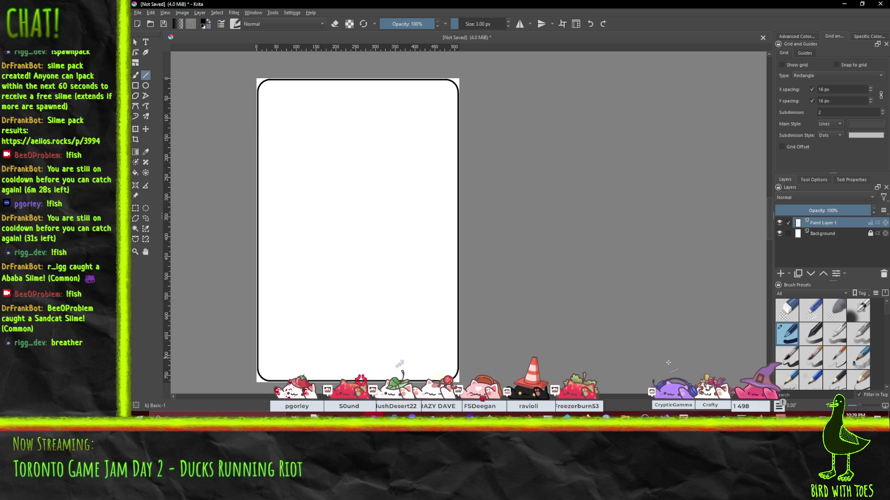
pyautogui.click(816, 235)
pyautogui.press('Insert')
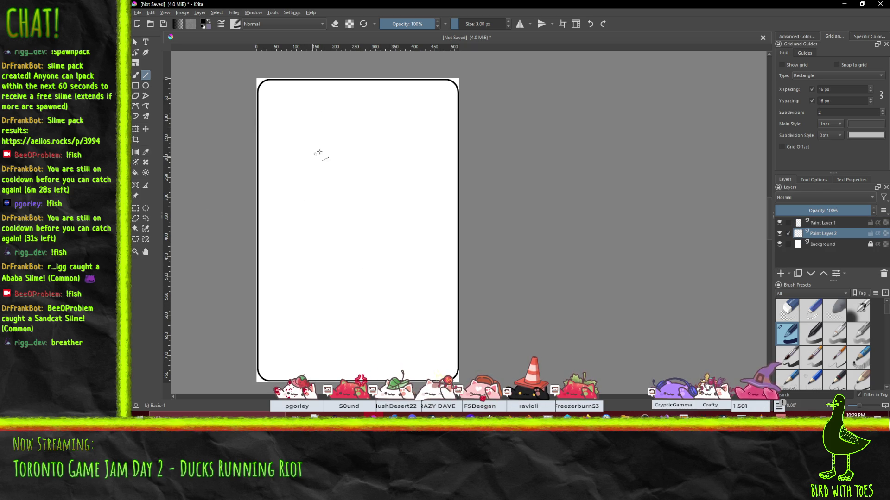
# Choose the Dry Bristles brush at 130 px, draw a test stroke, and undo it
pyautogui.scroll(-5, 843, 313)
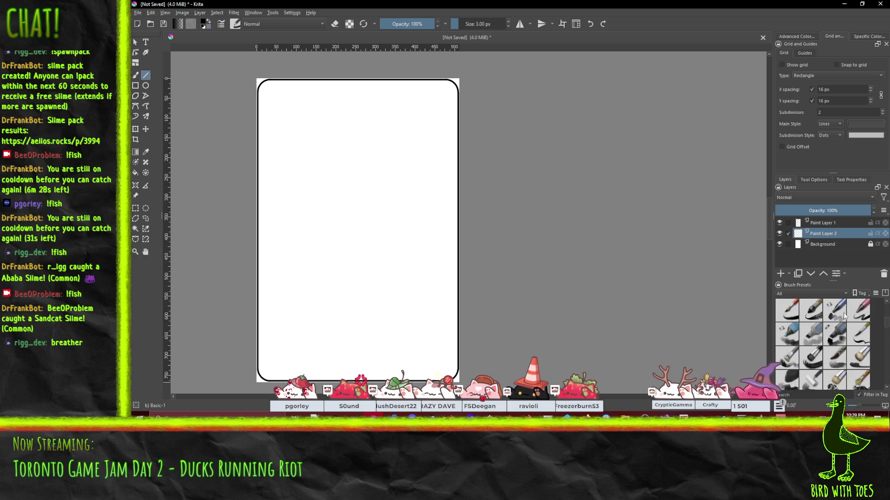
pyautogui.click(834, 312)
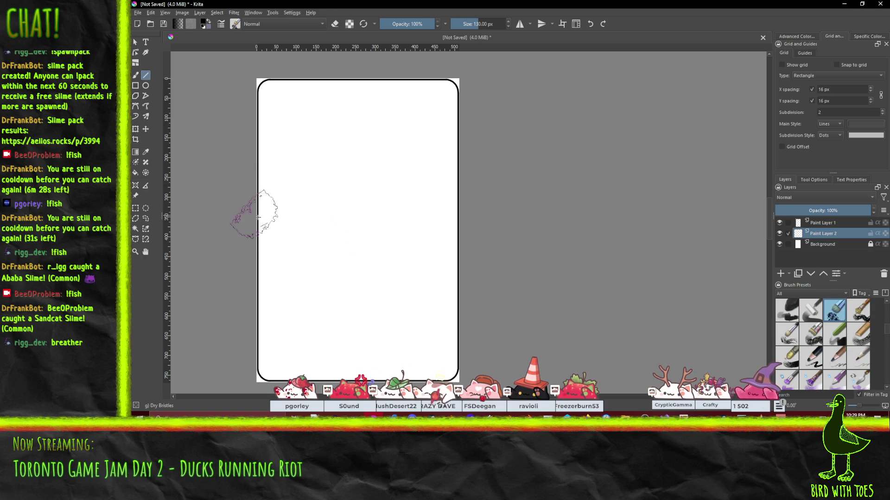
pyautogui.moveTo(266, 234); pyautogui.dragTo(404, 164)
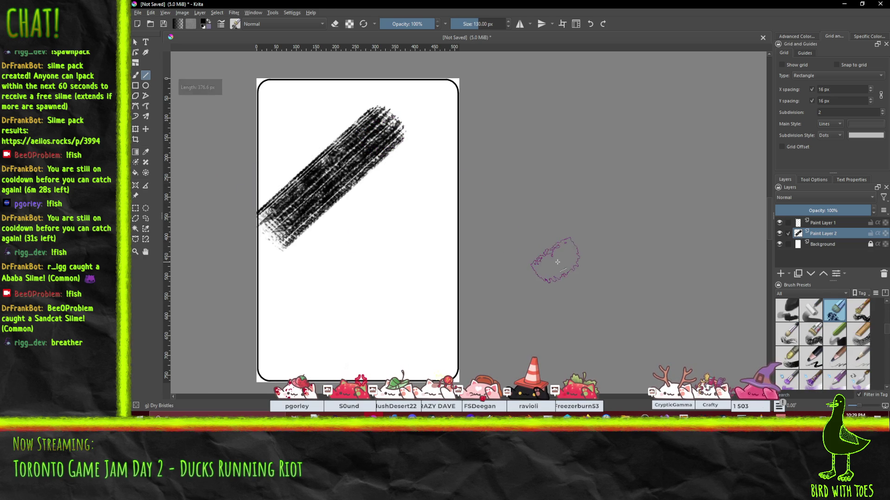
pyautogui.hotkey('ctrl', 'z')
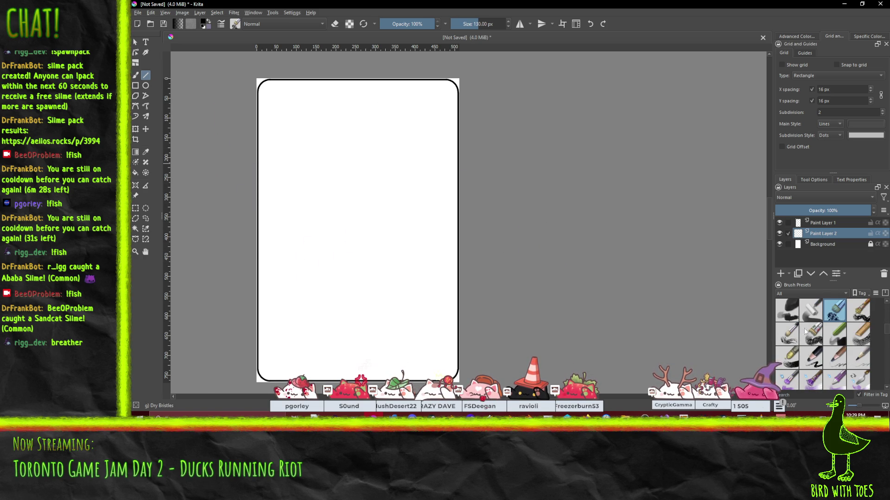
pyautogui.click(787, 244)
# Hide Background, pick white, and draw straight diagonal white bristle strokes across the card
pyautogui.click(779, 244)
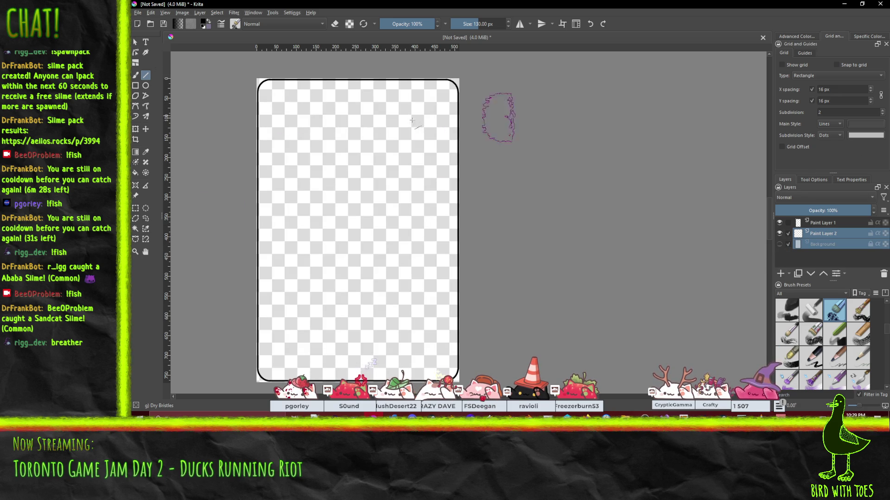
pyautogui.click(804, 35)
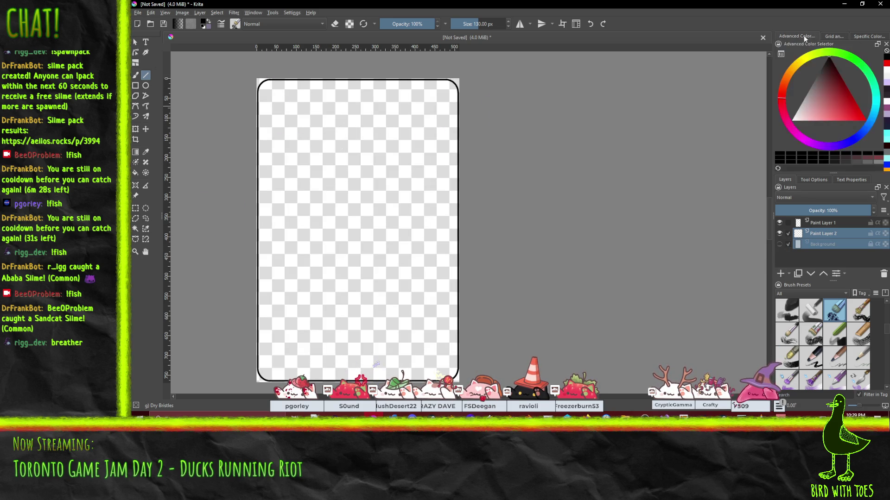
pyautogui.click(887, 103)
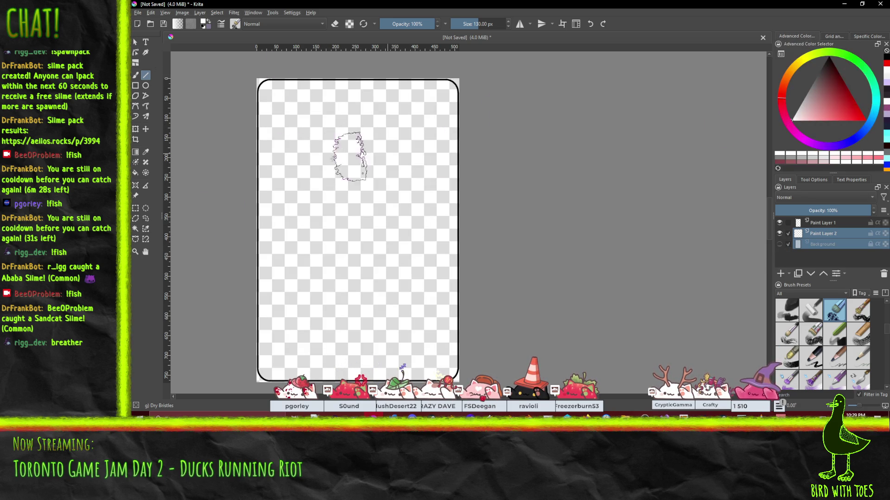
pyautogui.moveTo(246, 162); pyautogui.dragTo(334, 88)
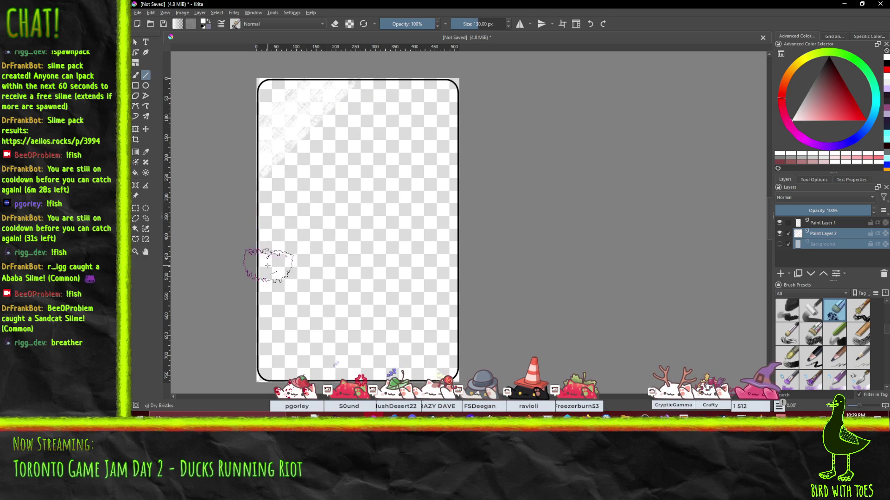
pyautogui.moveTo(260, 250); pyautogui.dragTo(398, 110)
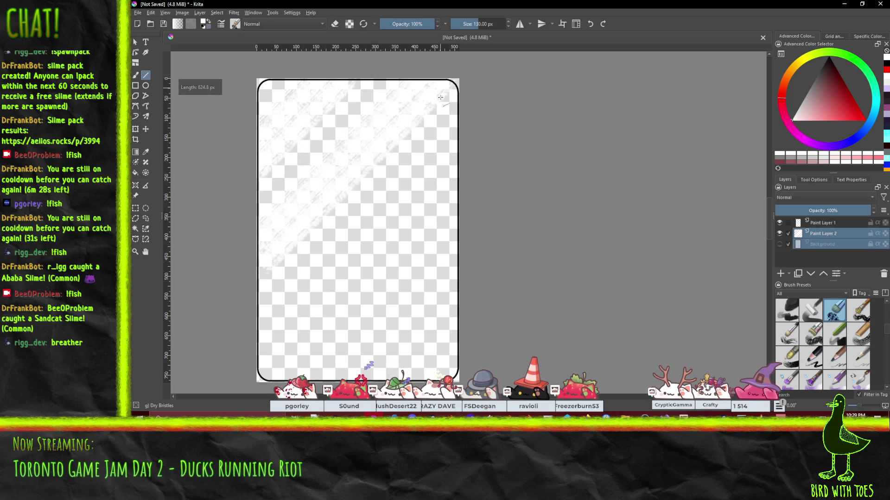
pyautogui.moveTo(349, 330); pyautogui.dragTo(333, 276)
pyautogui.moveTo(354, 331); pyautogui.dragTo(451, 218)
pyautogui.moveTo(511, 178)
pyautogui.mouseDown()
pyautogui.moveTo(508, 264)
pyautogui.moveTo(484, 248)
pyautogui.mouseUp()
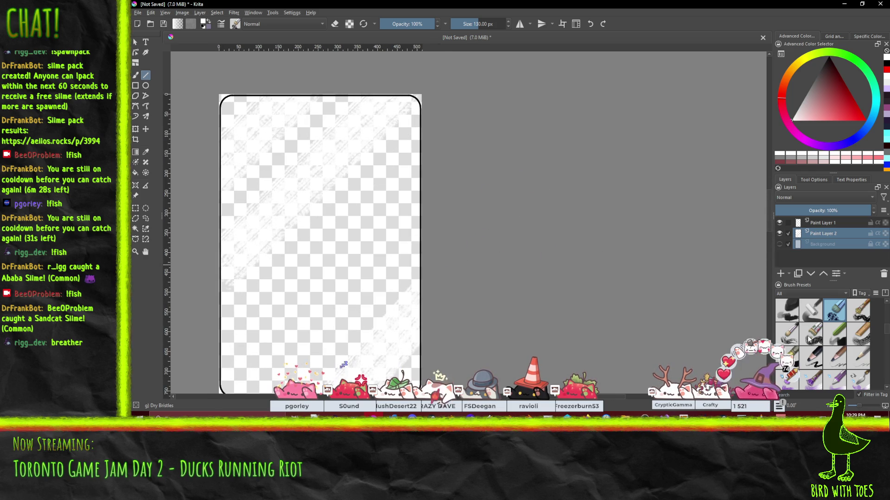
pyautogui.moveTo(319, 205); pyautogui.dragTo(385, 139)
# Paint a freehand white diagonal stroke, set opacity to 57%, and show Background again
pyautogui.click(137, 77)
pyautogui.moveTo(320, 204); pyautogui.dragTo(389, 149)
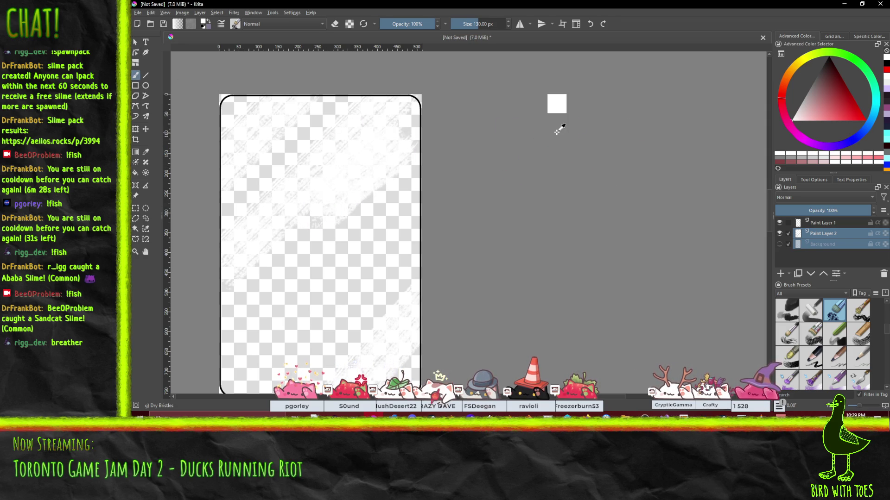
pyautogui.click(411, 23)
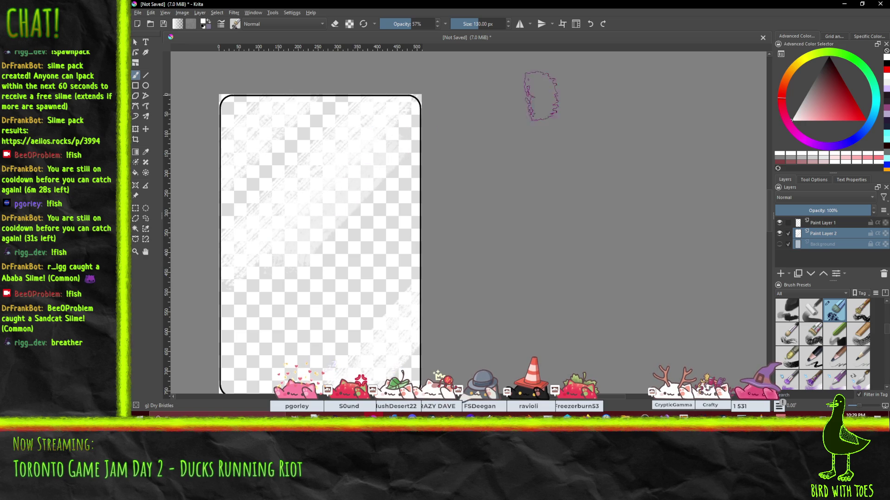
pyautogui.moveTo(470, 184); pyautogui.dragTo(500, 138)
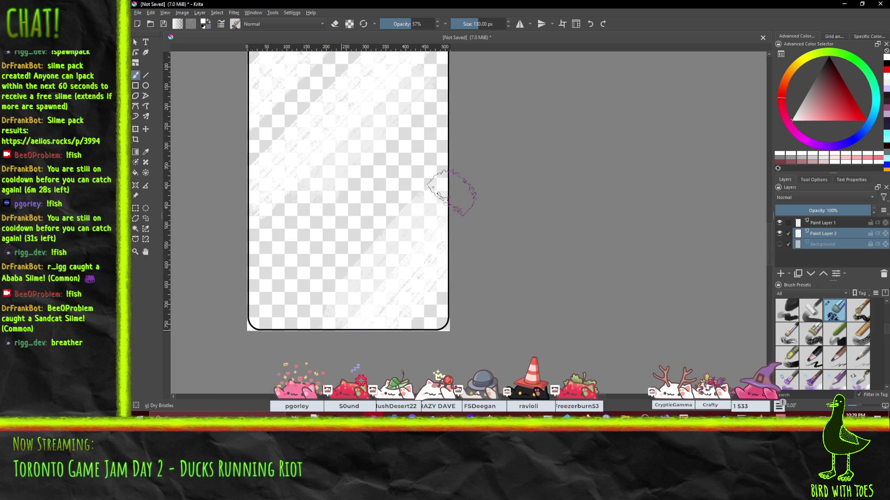
pyautogui.scroll(2, 603, 185)
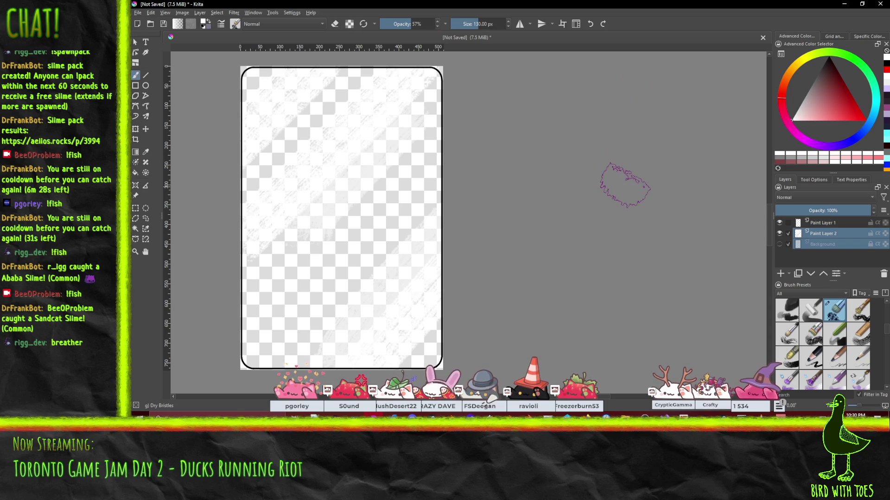
pyautogui.click(779, 244)
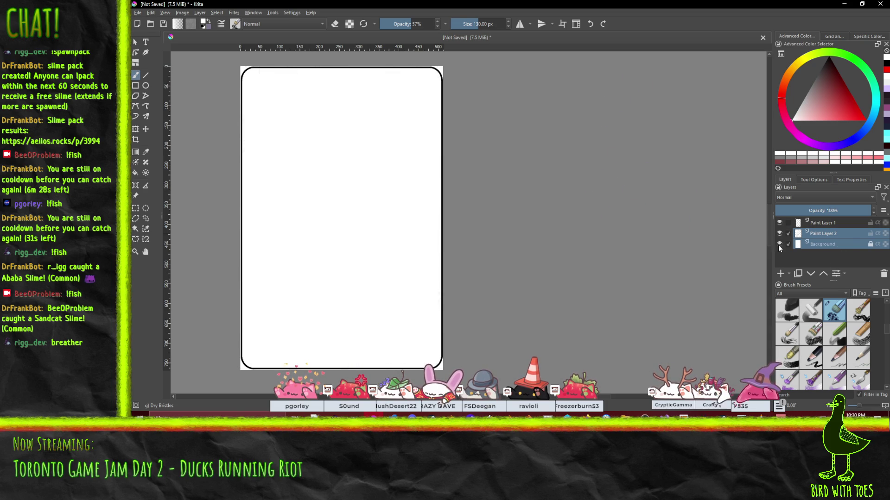
# Hide Background again and choose a pale near-white yellow colour
pyautogui.scroll(2, 288, 167)
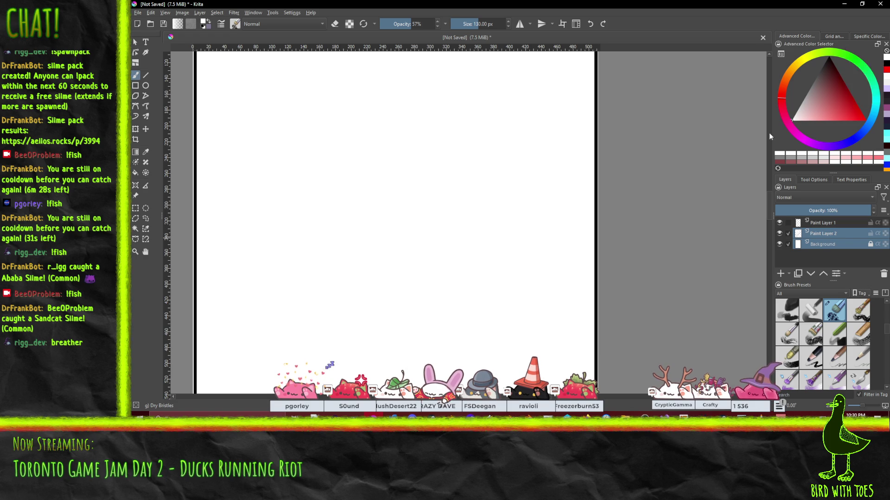
pyautogui.click(779, 243)
pyautogui.press('-')
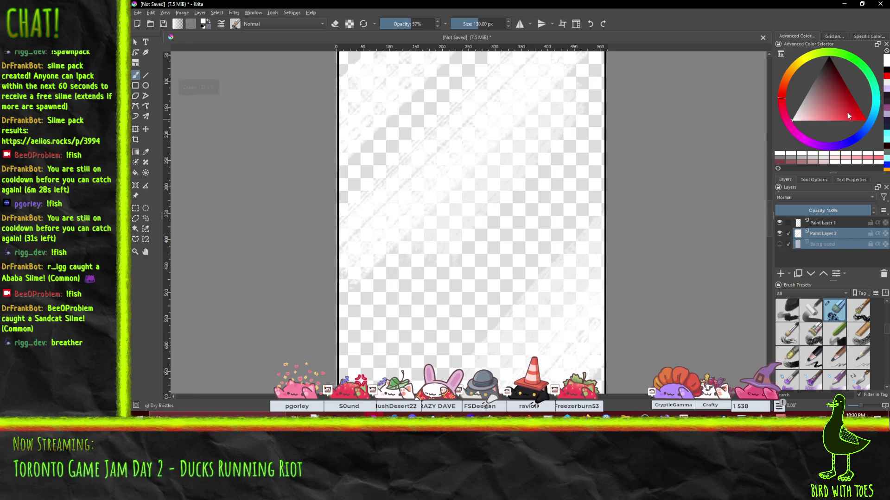
pyautogui.click(806, 61)
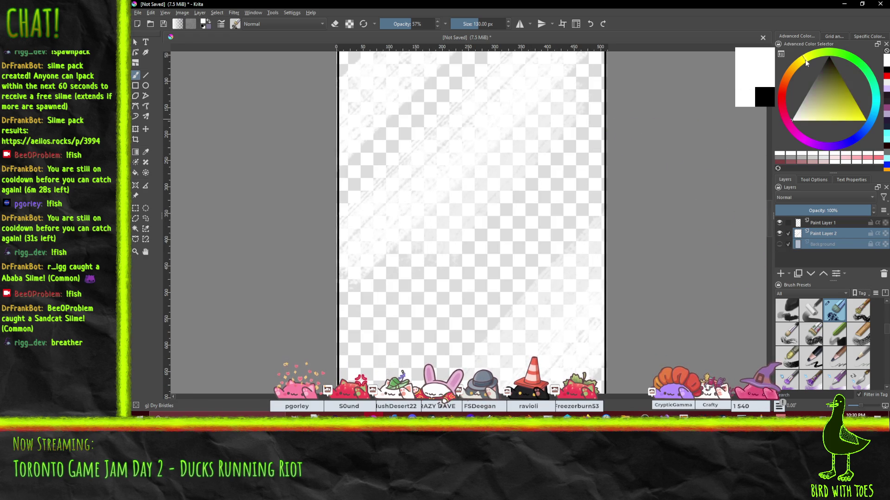
pyautogui.click(801, 116)
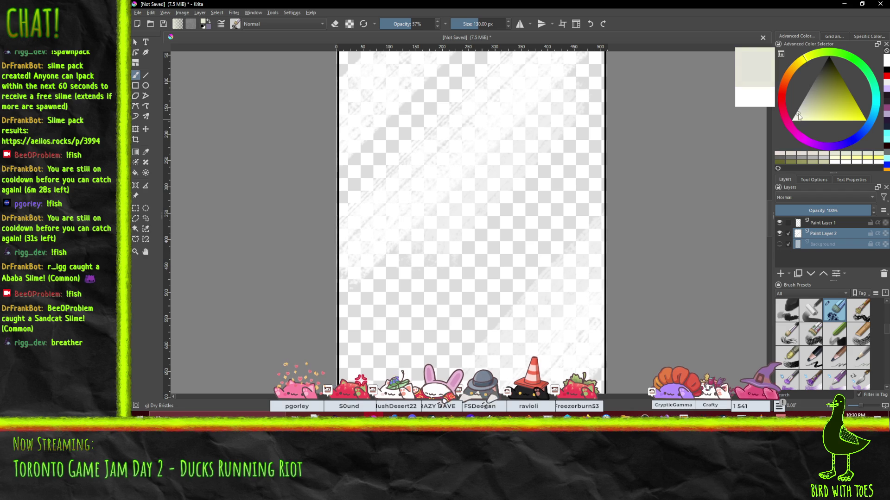
pyautogui.moveTo(799, 115); pyautogui.dragTo(797, 134)
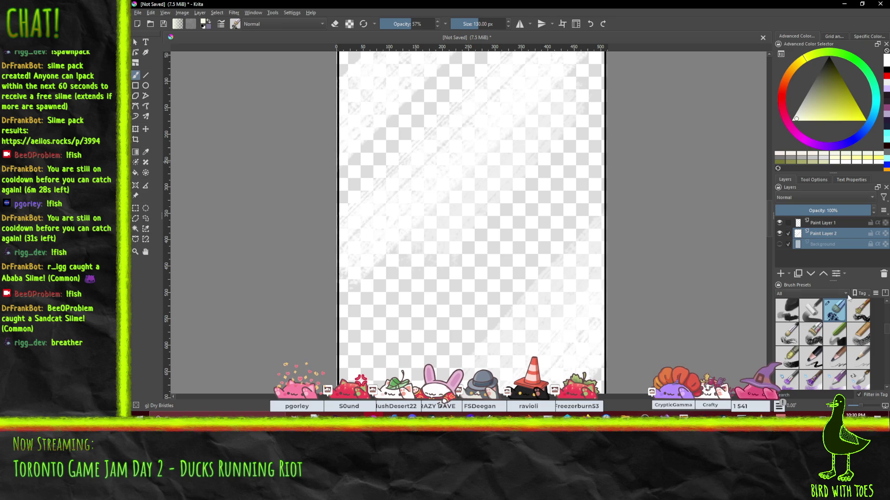
# Wash the card with wide Basic-1 strokes at 150 px, then add Paint Layer 3 below Paint Layer 2
pyautogui.scroll(5, 843, 325)
pyautogui.click(787, 334)
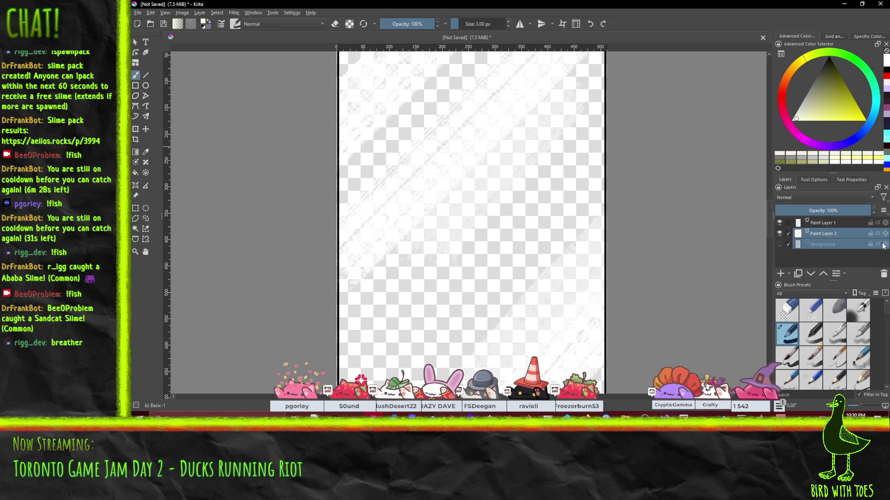
pyautogui.press('-')
pyautogui.press('1')
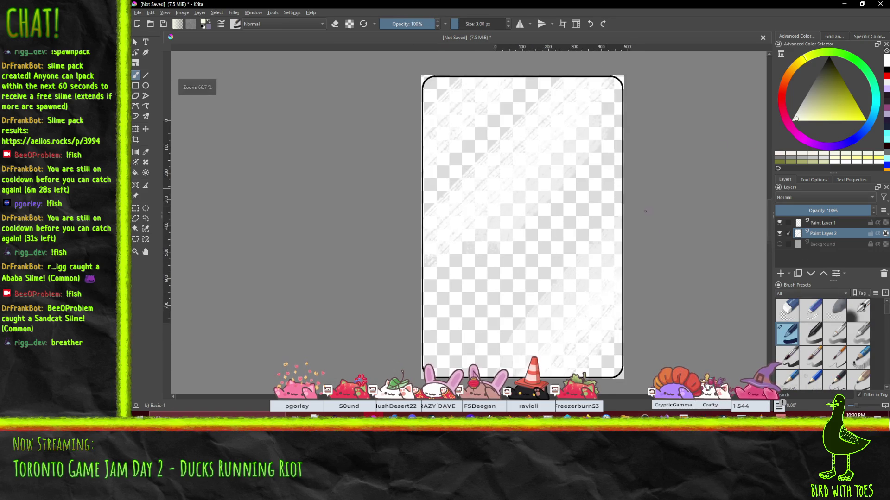
pyautogui.moveTo(468, 24); pyautogui.dragTo(487, 23)
pyautogui.moveTo(445, 106)
pyautogui.mouseDown()
pyautogui.moveTo(572, 114)
pyautogui.moveTo(444, 195)
pyautogui.mouseUp()
pyautogui.moveTo(602, 287)
pyautogui.mouseDown()
pyautogui.moveTo(495, 260)
pyautogui.moveTo(584, 352)
pyautogui.mouseUp()
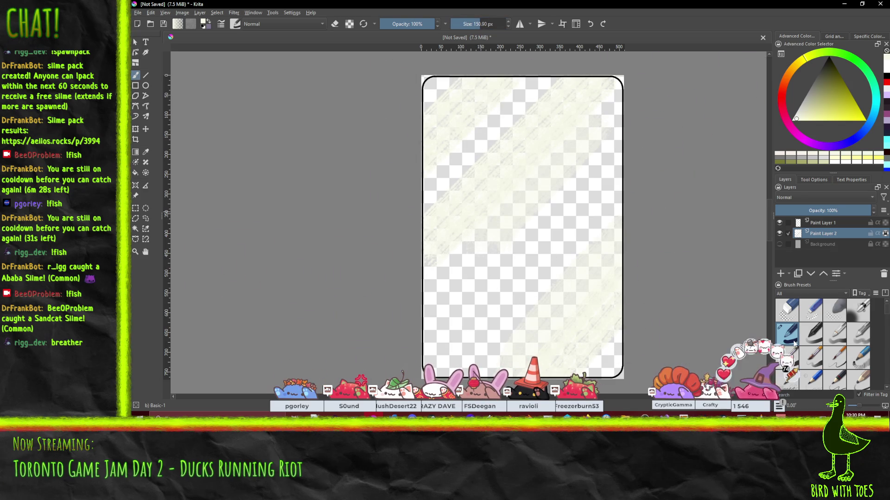
pyautogui.click(781, 274)
pyautogui.moveTo(833, 238); pyautogui.dragTo(832, 251)
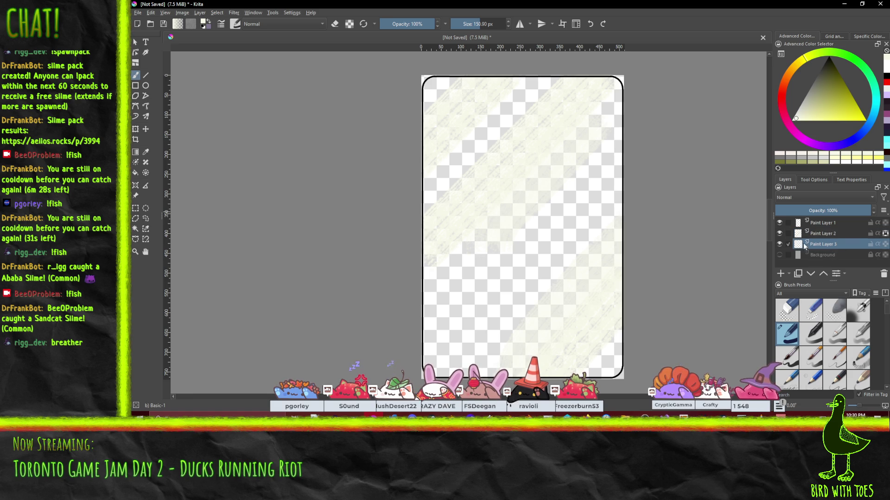
# Try several cream shades, fill Paint Layer 3 with near-white cream strokes, and pick a new colour
pyautogui.click(796, 120)
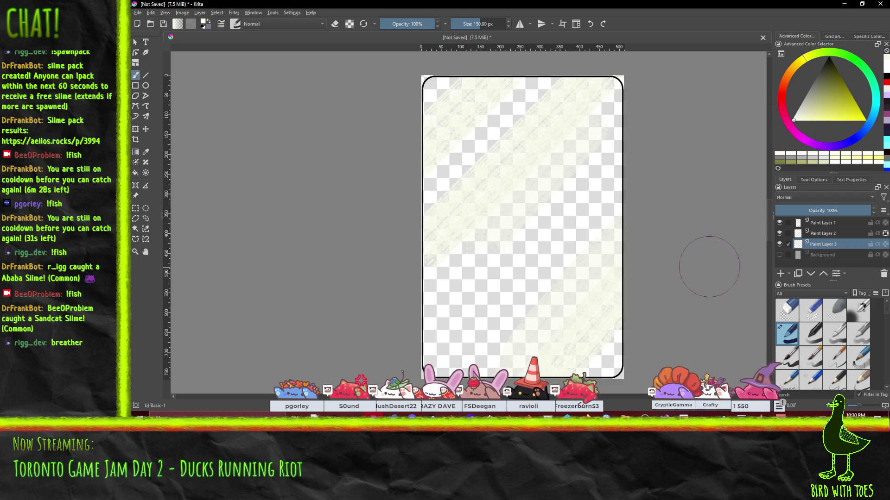
pyautogui.moveTo(555, 111); pyautogui.dragTo(433, 124)
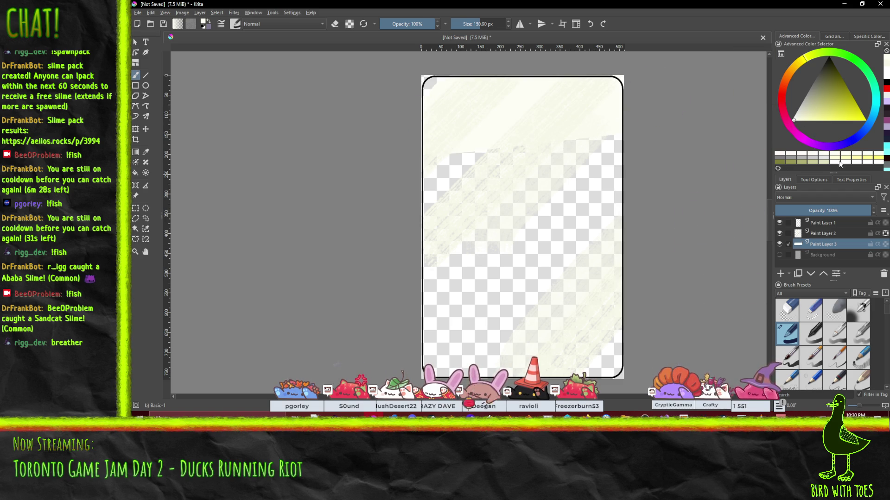
pyautogui.hotkey('ctrl', 'z')
pyautogui.click(793, 122)
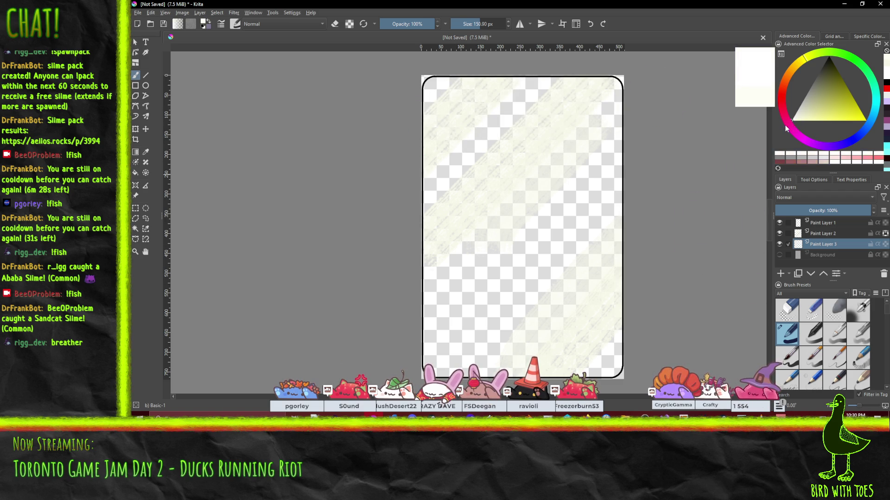
pyautogui.click(792, 121)
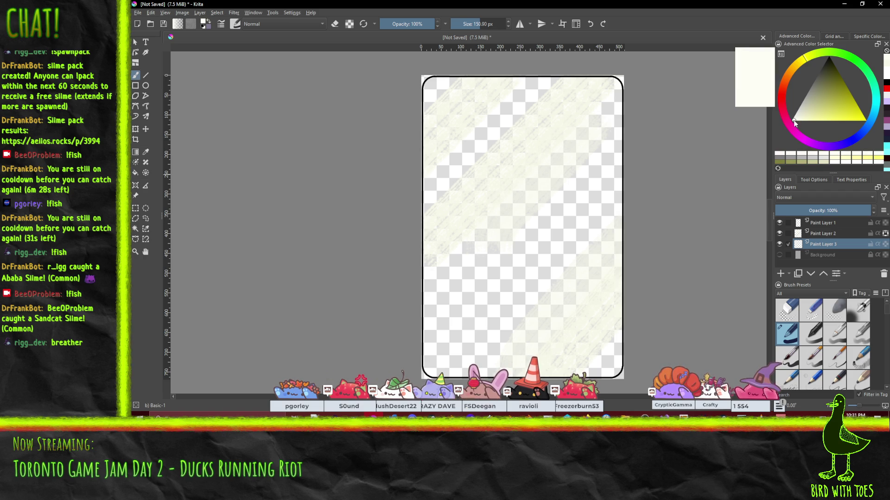
pyautogui.moveTo(476, 148); pyautogui.dragTo(385, 103)
pyautogui.hotkey('ctrl', 'z')
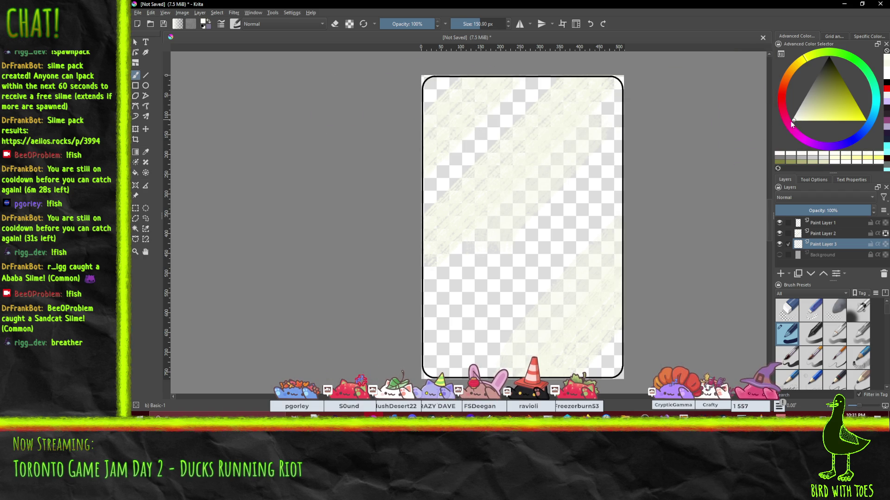
pyautogui.click(794, 122)
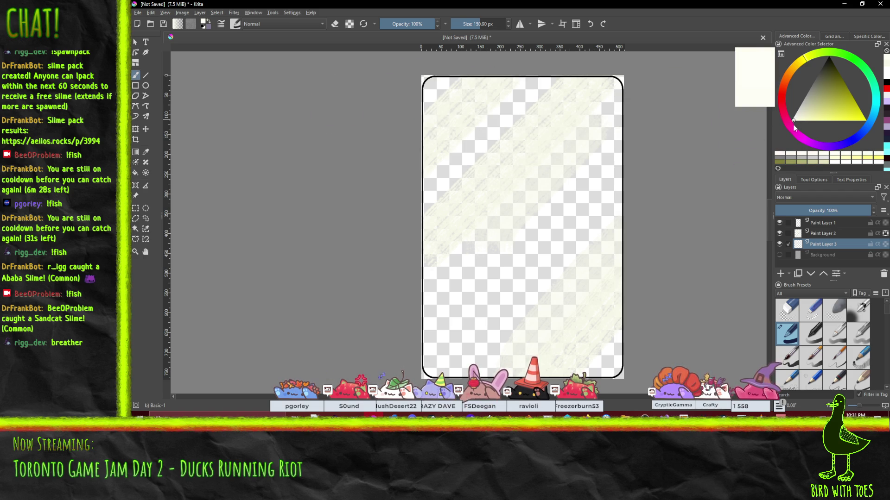
pyautogui.moveTo(505, 111)
pyautogui.mouseDown()
pyautogui.moveTo(608, 358)
pyautogui.moveTo(492, 224)
pyautogui.moveTo(459, 230)
pyautogui.moveTo(636, 55)
pyautogui.mouseUp()
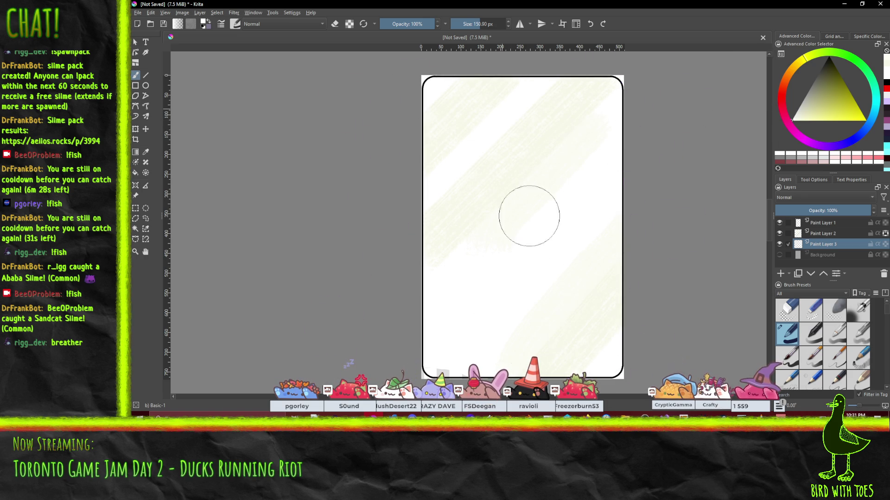
pyautogui.moveTo(487, 204); pyautogui.dragTo(406, 192)
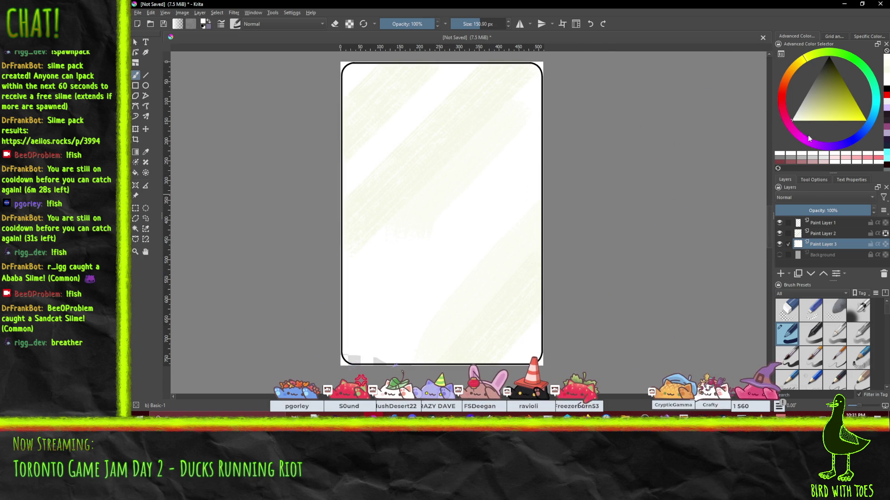
pyautogui.click(800, 107)
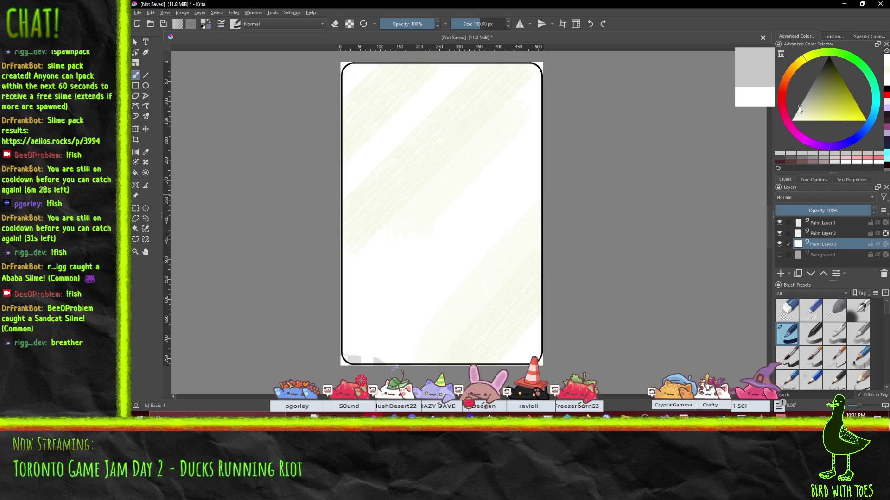
pyautogui.scroll(-1, 811, 293)
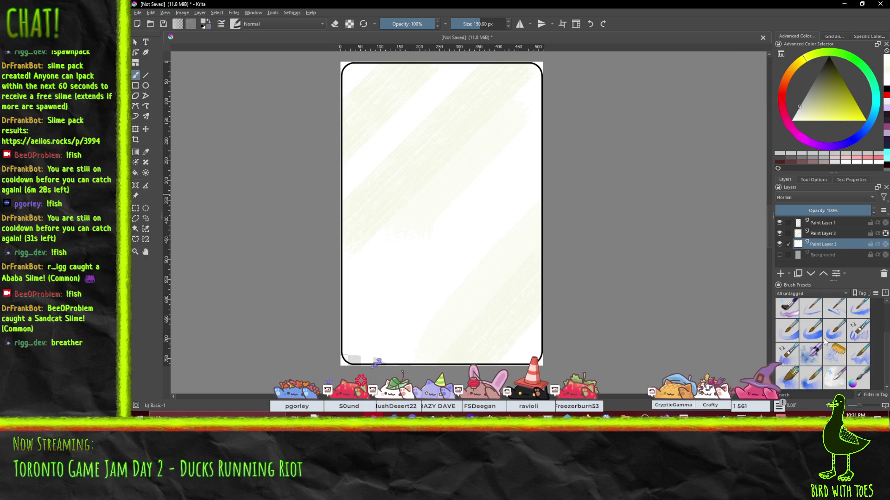
# Test WaterC Special Blobs at 71% opacity with a grey stroke, then undo it
pyautogui.click(811, 354)
pyautogui.click(380, 125)
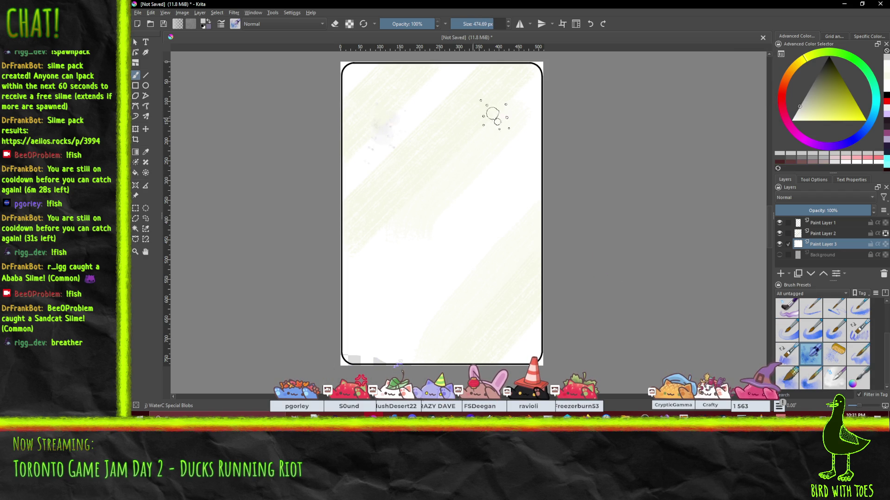
pyautogui.hotkey('ctrl', 'z')
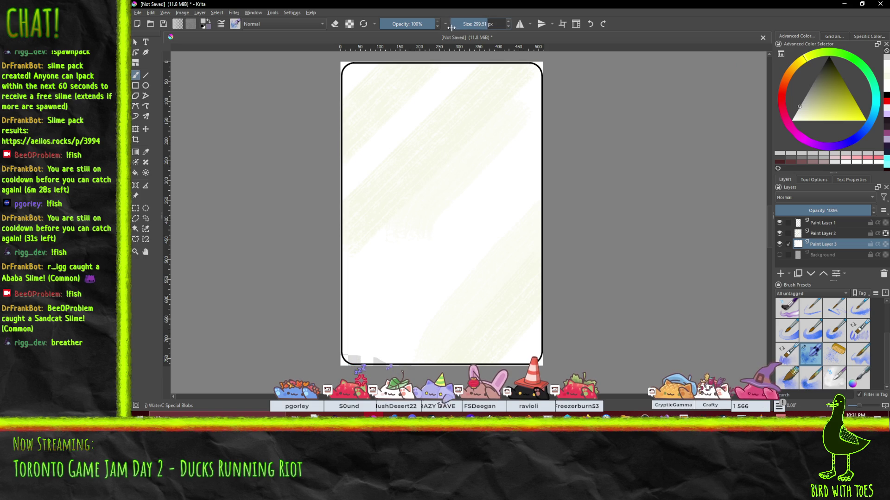
pyautogui.moveTo(425, 24); pyautogui.dragTo(419, 25)
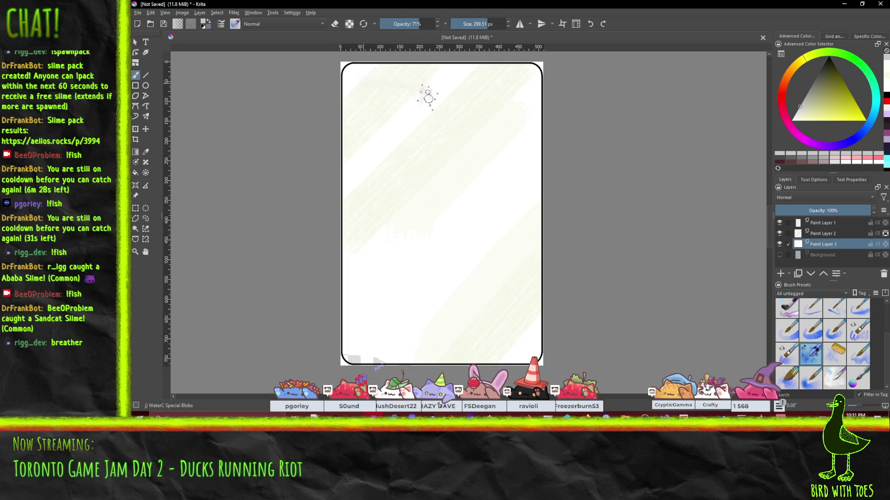
pyautogui.moveTo(397, 249); pyautogui.dragTo(434, 364)
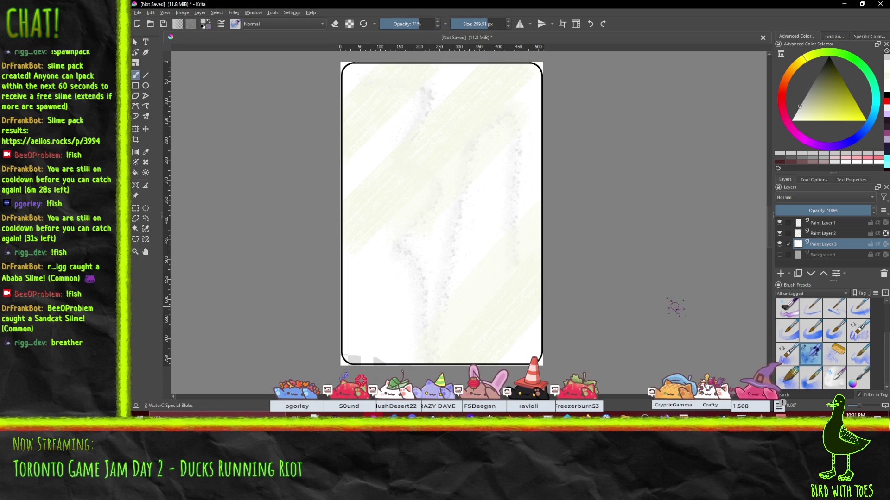
pyautogui.hotkey('ctrl', 'z')
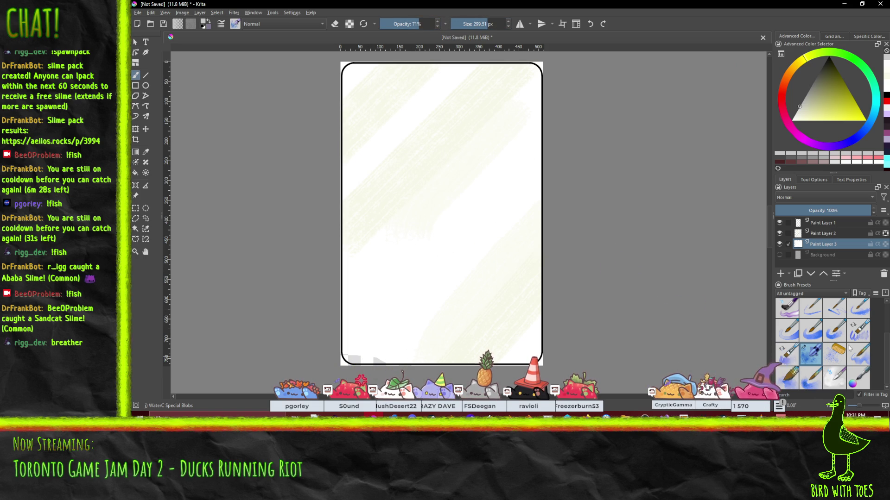
# Switch to the WaterC Spread brush and choose a pale yellowish paint colour
pyautogui.click(858, 354)
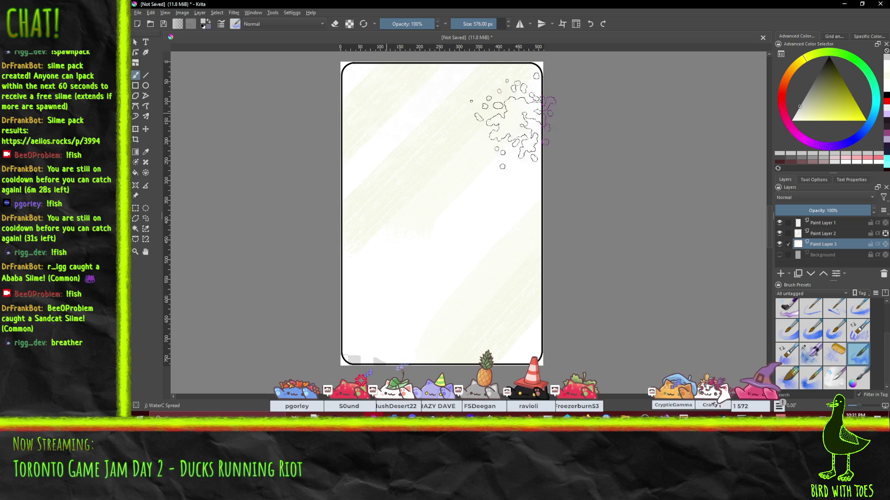
pyautogui.scroll(3, 446, 255)
pyautogui.scroll(-3, 447, 250)
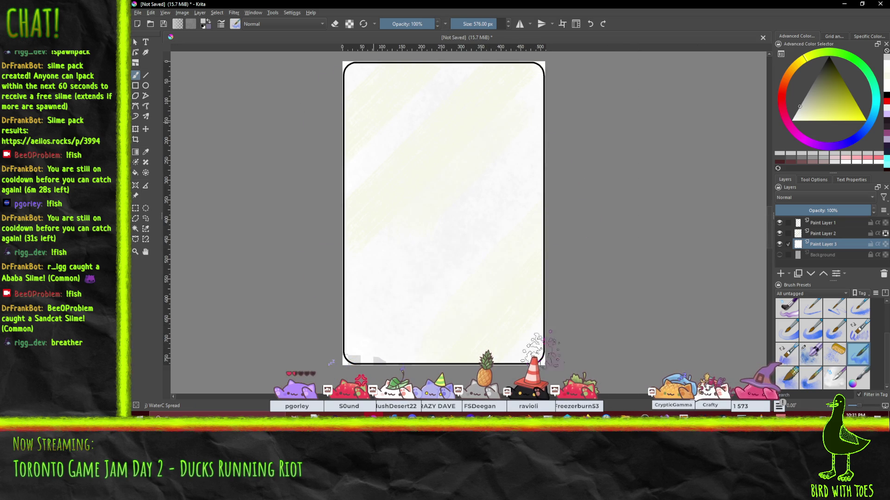
pyautogui.click(805, 98)
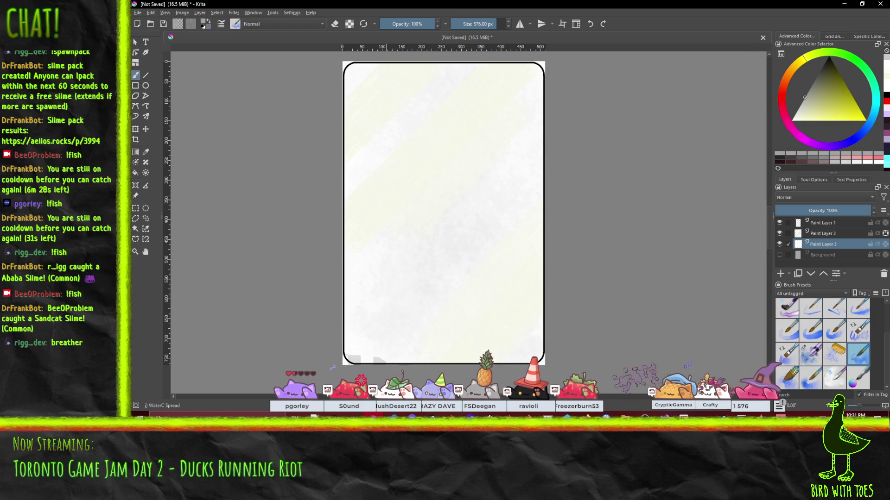
pyautogui.scroll(-2, 592, 209)
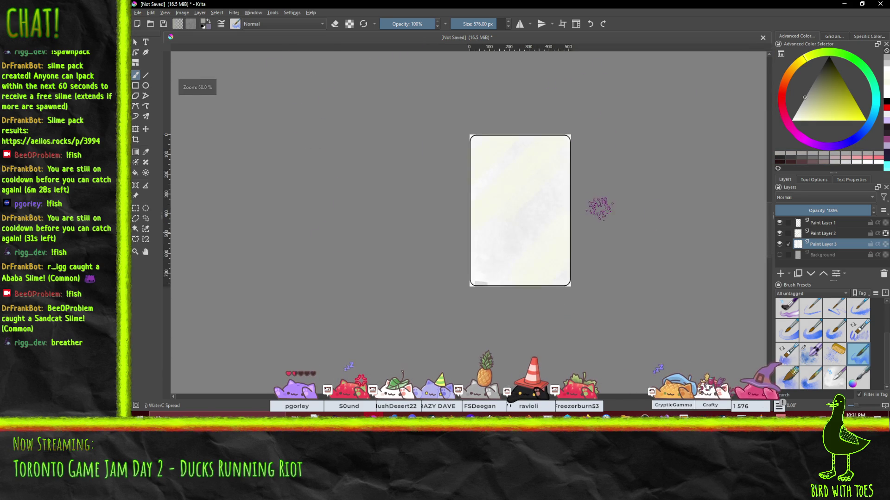
pyautogui.scroll(-1, 616, 223)
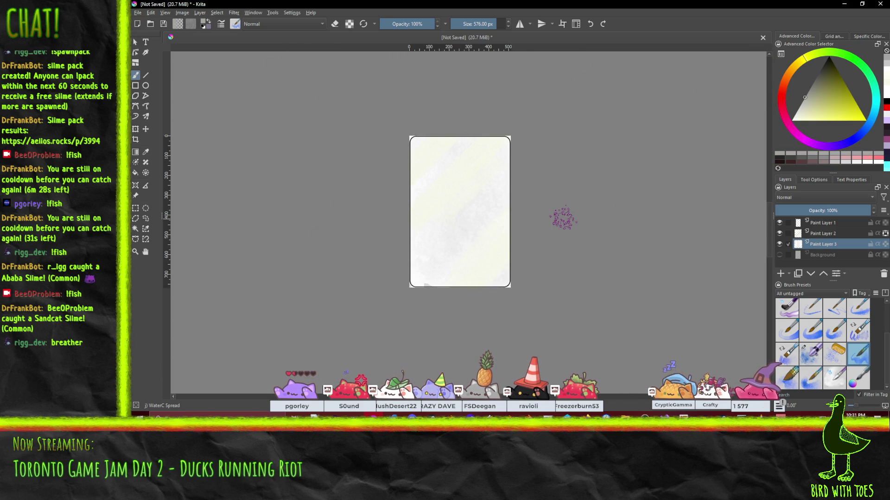
pyautogui.scroll(1, 547, 190)
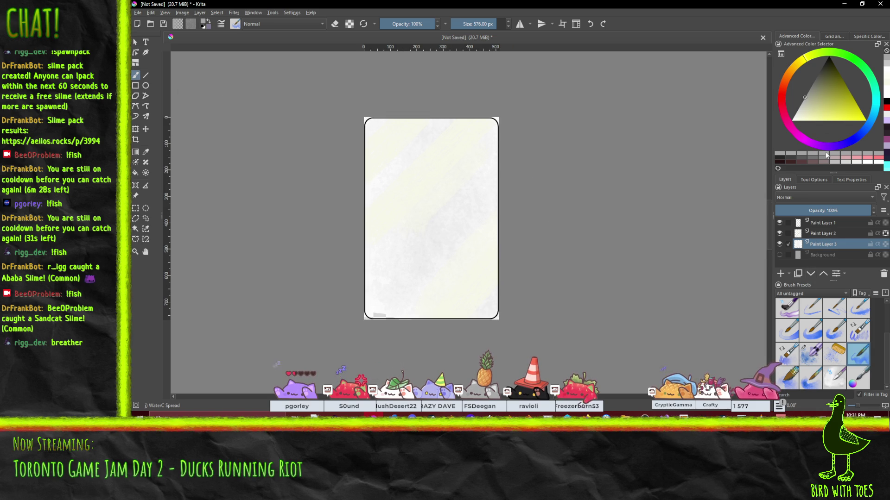
pyautogui.moveTo(805, 109); pyautogui.dragTo(811, 98)
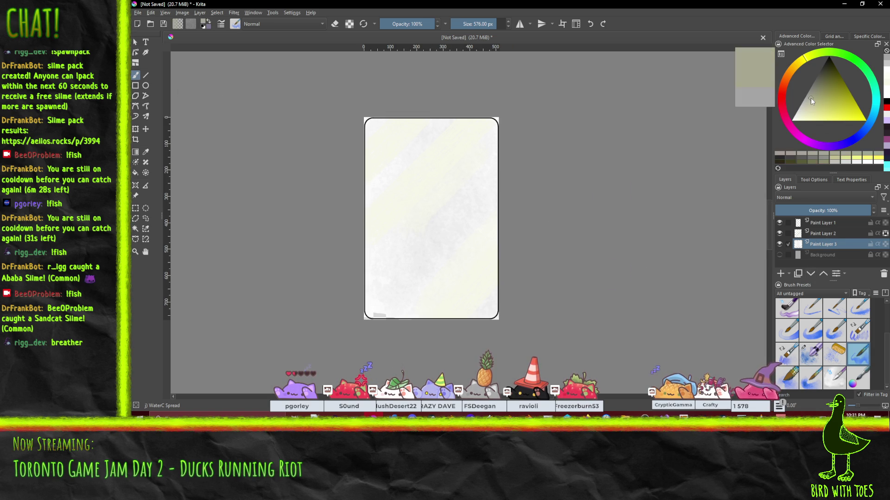
# Select Paint Layer 2 and lower its opacity to fade its strokes to about half
pyautogui.click(830, 234)
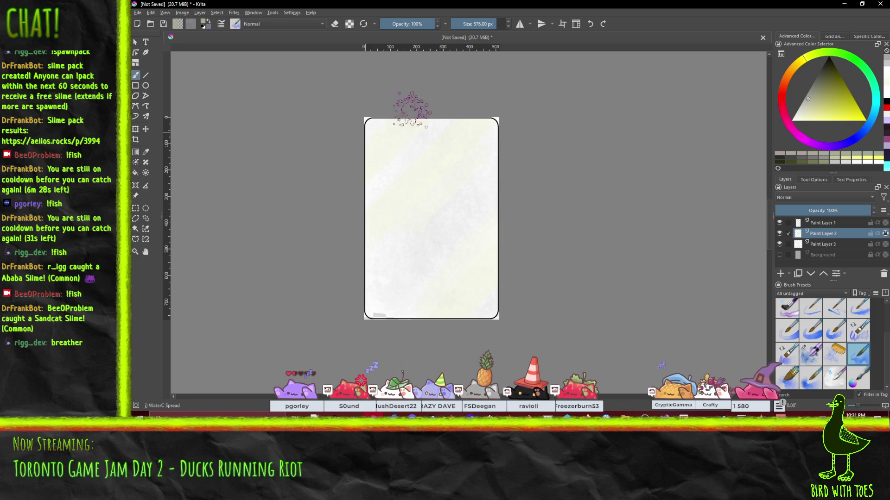
pyautogui.press('+')
pyautogui.press('+')
pyautogui.press('+')
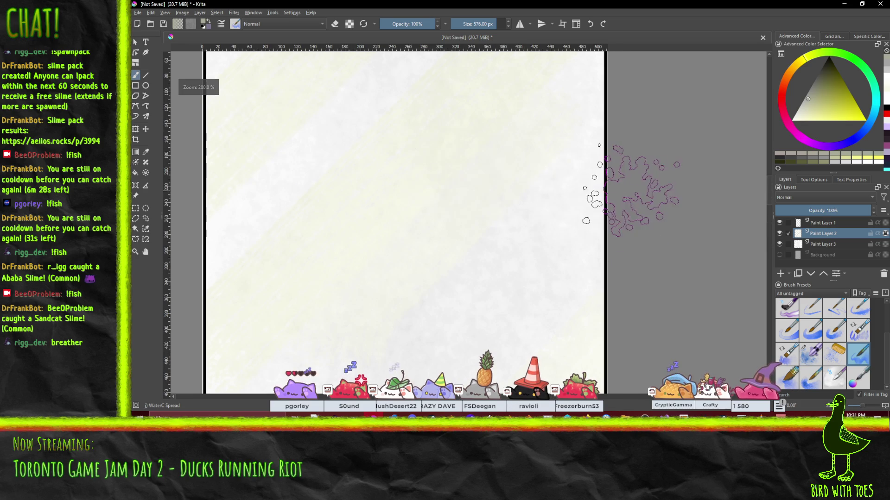
pyautogui.scroll(-5, 639, 190)
pyautogui.moveTo(631, 190); pyautogui.dragTo(559, 202)
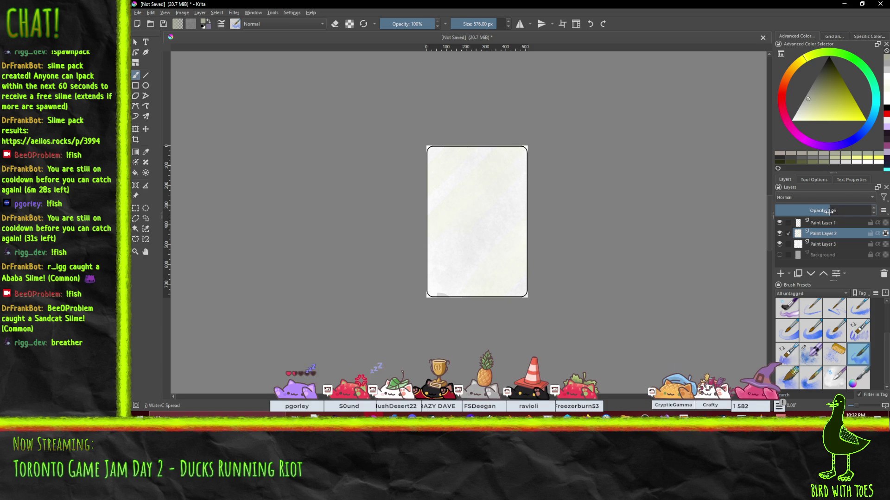
pyautogui.moveTo(574, 347); pyautogui.dragTo(533, 304)
pyautogui.scroll(1, 512, 249)
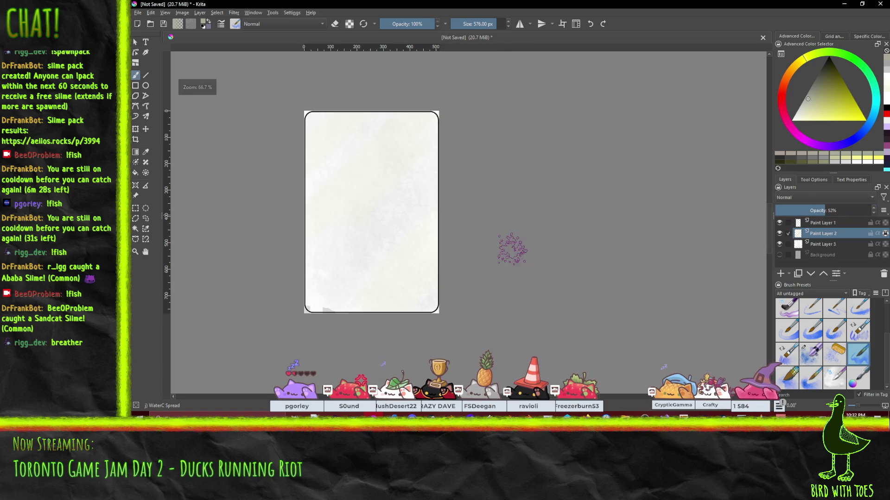
pyautogui.scroll(2, 507, 260)
pyautogui.moveTo(481, 224)
pyautogui.mouseDown()
pyautogui.moveTo(523, 190)
pyautogui.moveTo(627, 258)
pyautogui.moveTo(620, 258)
pyautogui.moveTo(587, 255)
pyautogui.moveTo(595, 216)
pyautogui.moveTo(666, 220)
pyautogui.mouseUp()
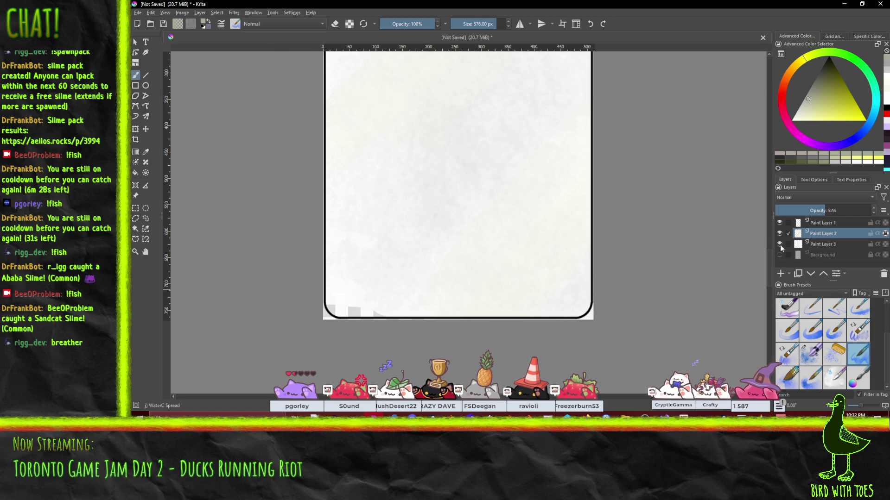
pyautogui.click(831, 248)
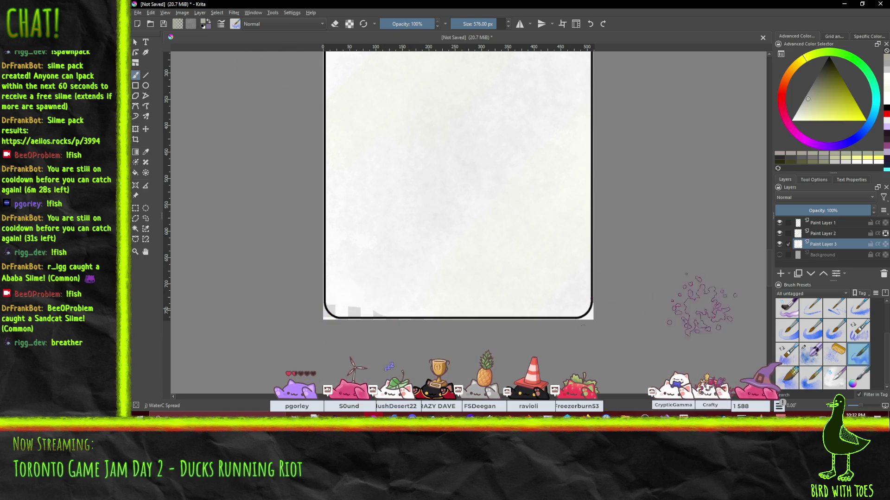
pyautogui.scroll(2, 853, 339)
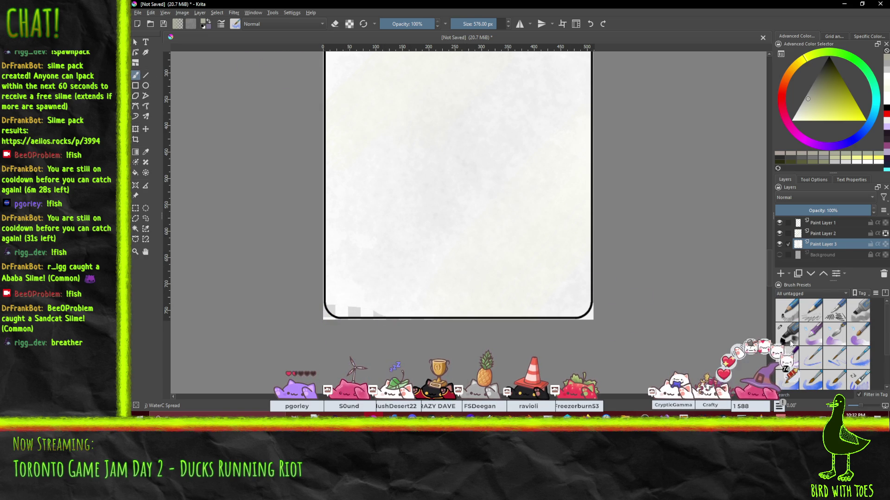
pyautogui.click(795, 332)
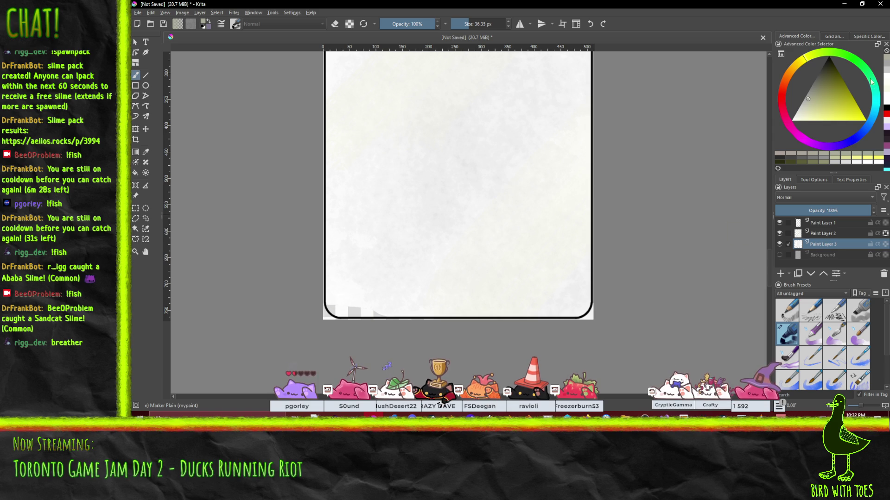
# Paint over the transparent gaps along the bottom edge in white, then make Paint Layer 1 active
pyautogui.click(883, 83)
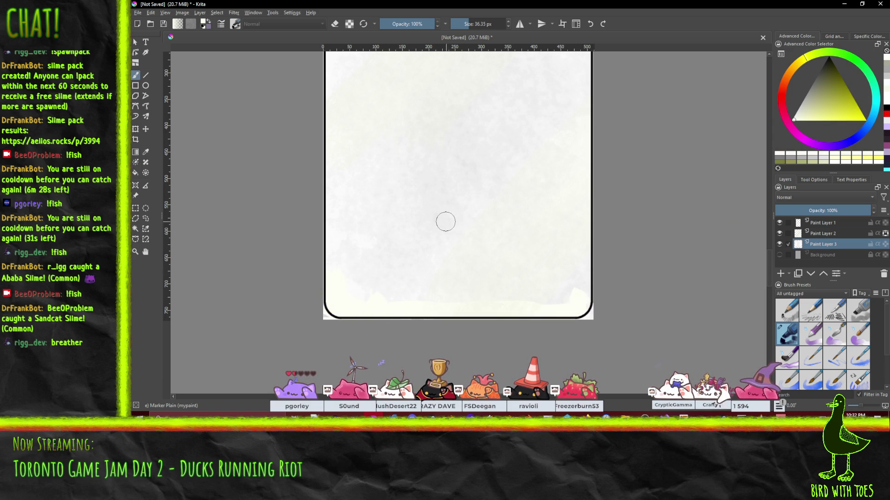
pyautogui.scroll(-3, 446, 219)
pyautogui.moveTo(453, 181)
pyautogui.mouseDown()
pyautogui.moveTo(429, 358)
pyautogui.moveTo(423, 143)
pyautogui.mouseUp()
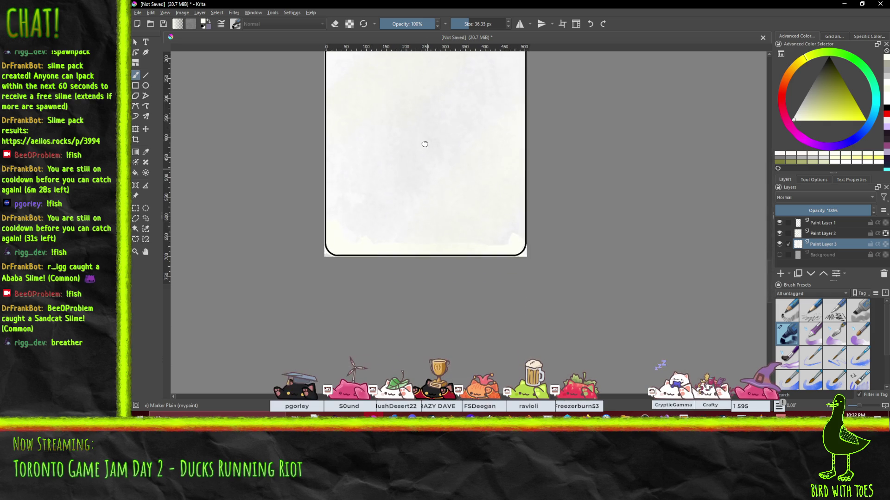
pyautogui.scroll(1, 524, 241)
pyautogui.scroll(1, 524, 240)
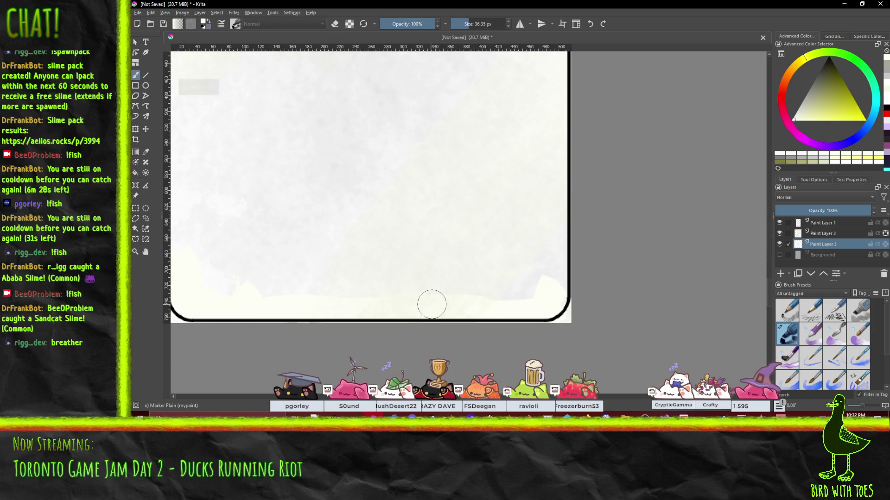
pyautogui.scroll(-1, 399, 308)
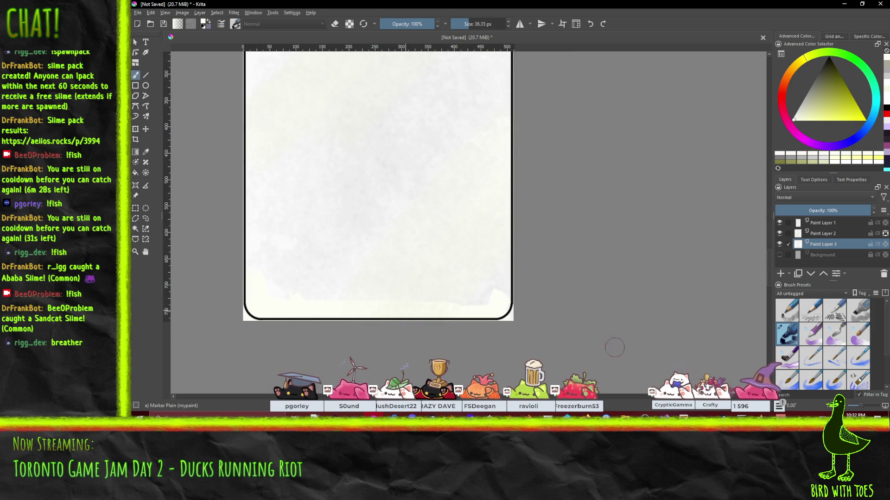
pyautogui.click(814, 226)
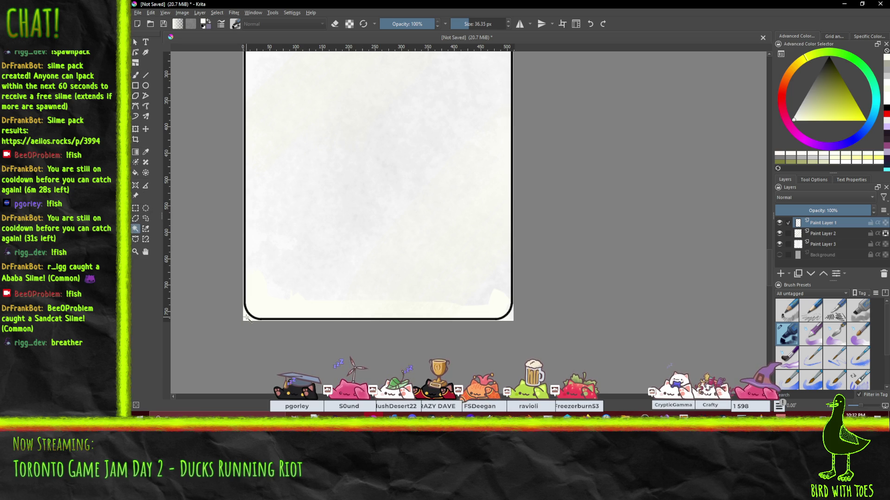
# Clear the selection and Magic Wand-select the area around the page, creating a Selection Mask
pyautogui.hotkey('ctrl', 'a')
pyautogui.click(830, 244)
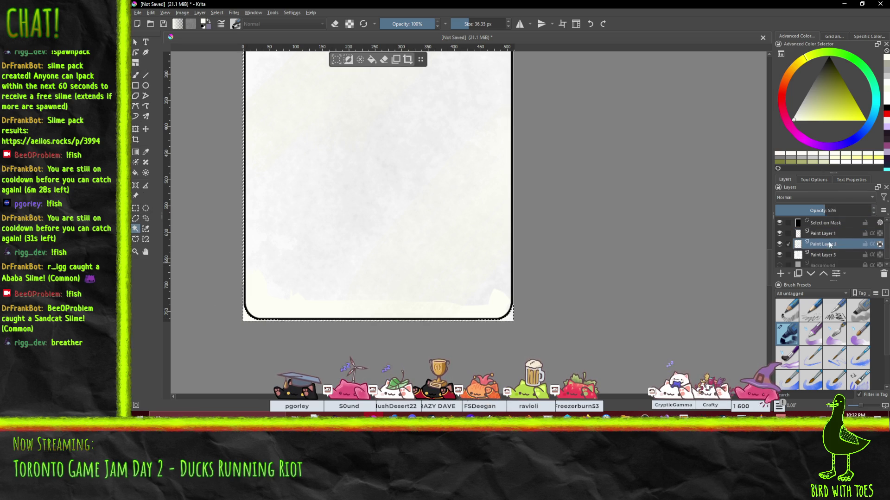
pyautogui.click(825, 255)
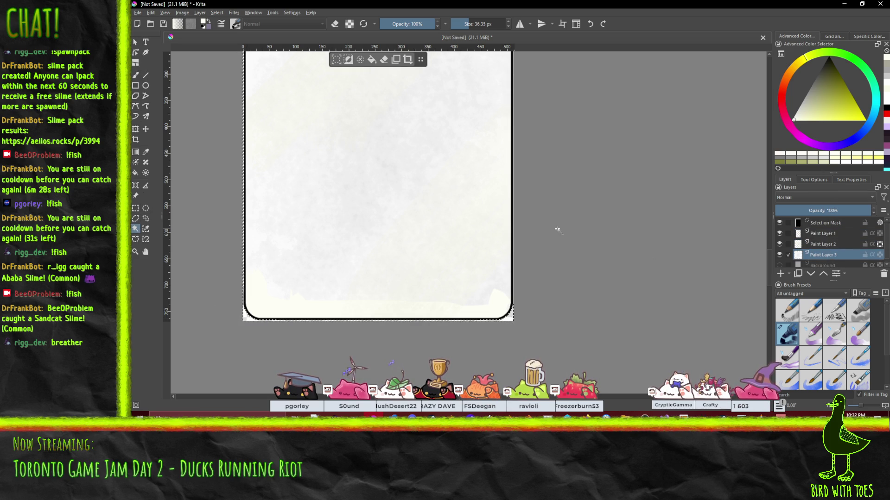
pyautogui.click(216, 13)
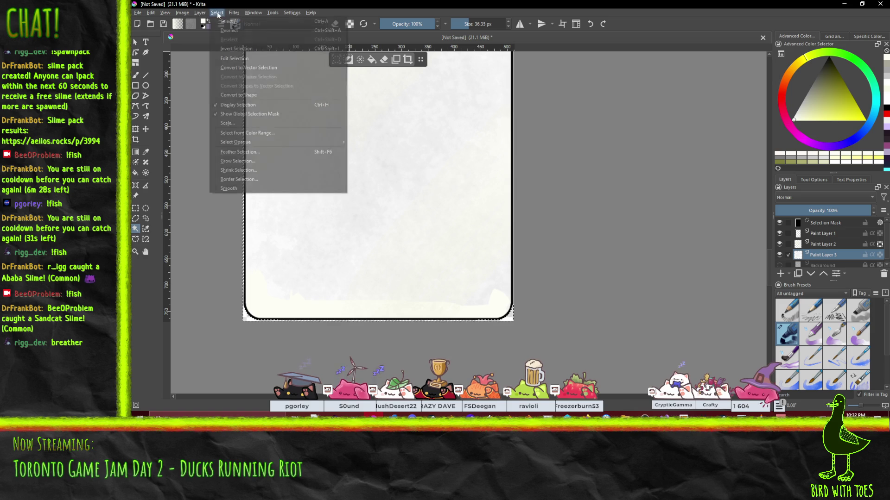
pyautogui.click(228, 30)
pyautogui.scroll(-1, 352, 204)
pyautogui.scroll(-2, 357, 185)
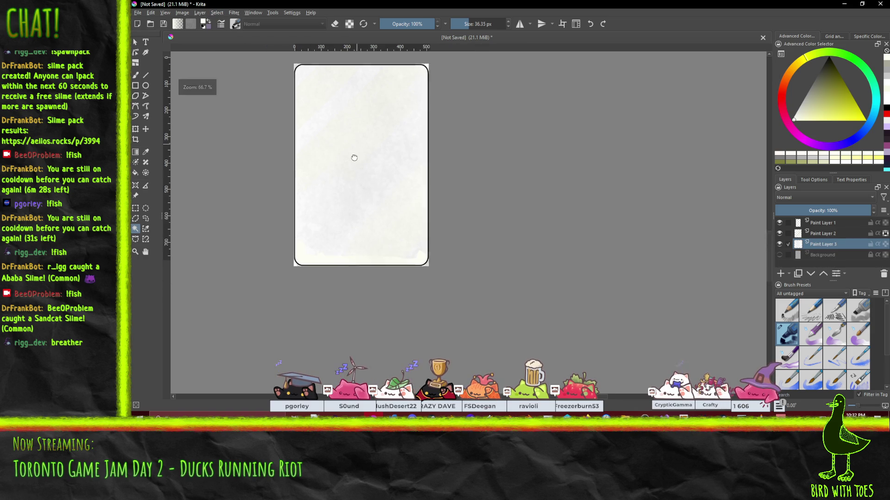
pyautogui.scroll(2, 341, 199)
pyautogui.scroll(-1, 343, 199)
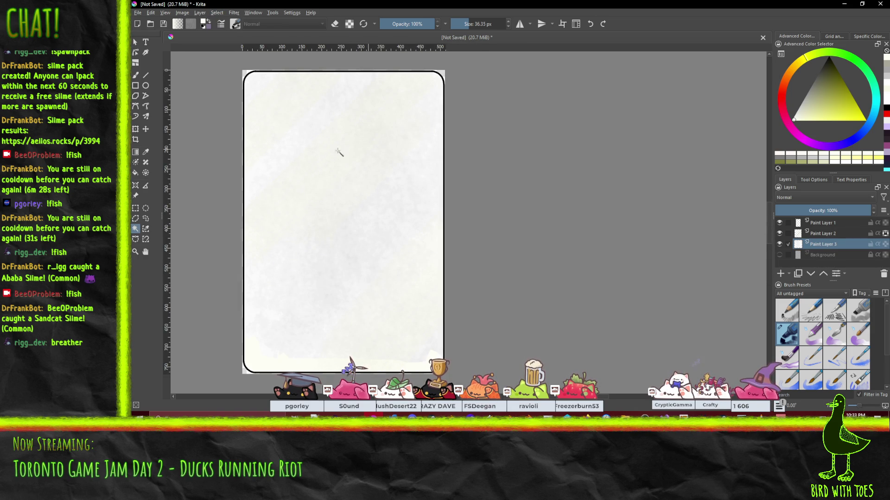
pyautogui.click(246, 74)
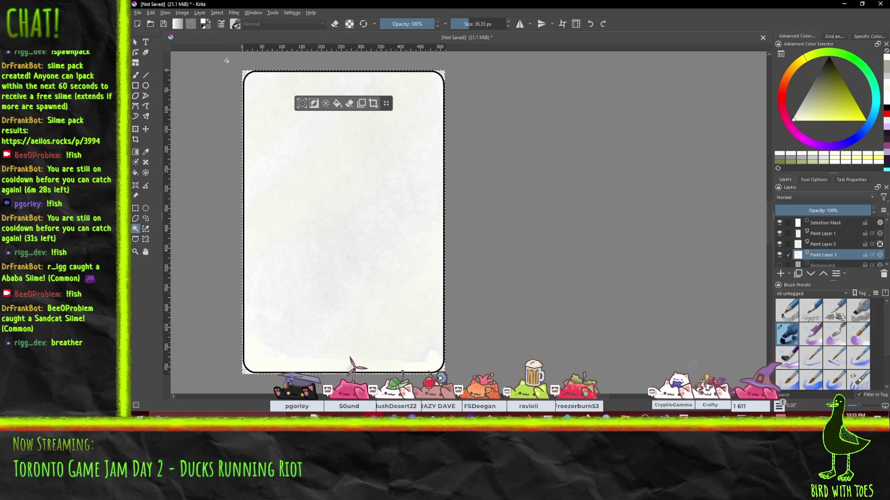
pyautogui.click(822, 224)
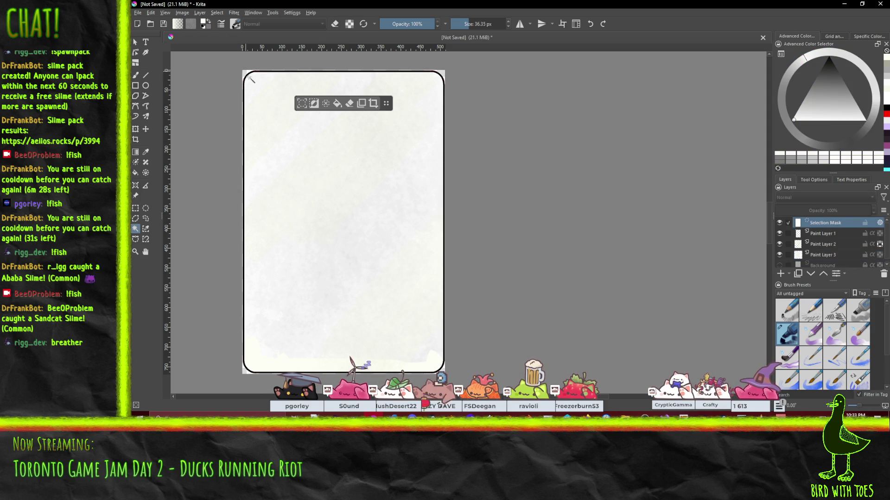
# On Paint Layer 1, invert the selection and open the layer blending-mode list
pyautogui.click(819, 237)
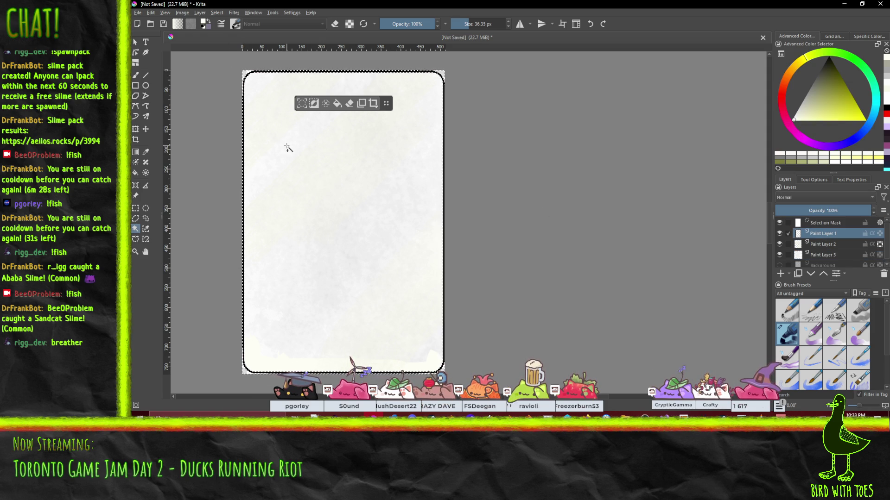
pyautogui.click(218, 13)
pyautogui.click(231, 47)
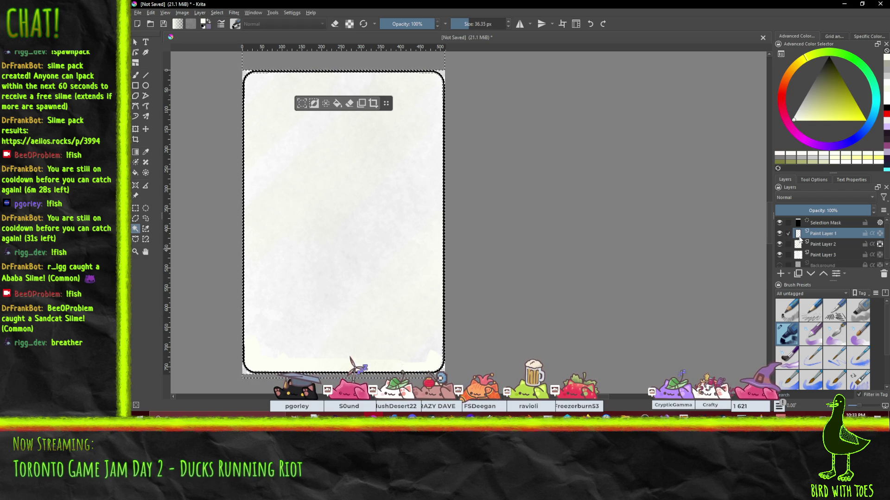
pyautogui.moveTo(590, 149)
pyautogui.mouseDown()
pyautogui.moveTo(586, 244)
pyautogui.moveTo(574, 133)
pyautogui.moveTo(585, 133)
pyautogui.moveTo(586, 151)
pyautogui.mouseUp()
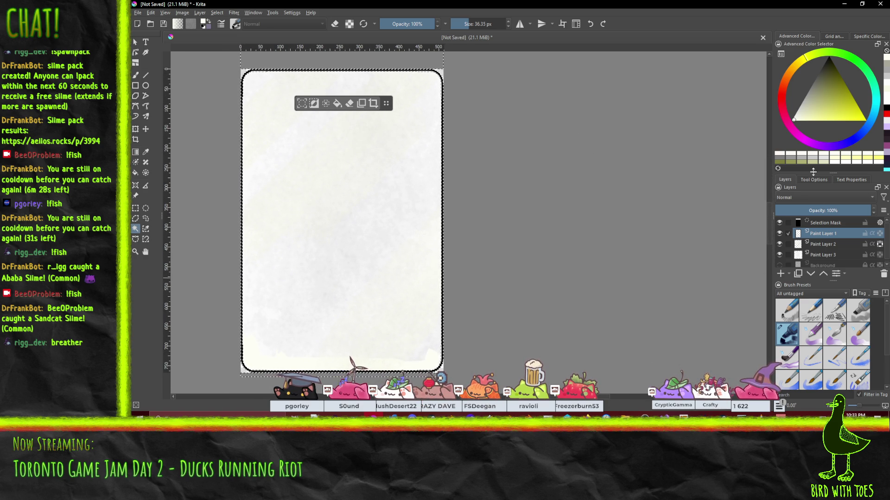
pyautogui.click(788, 197)
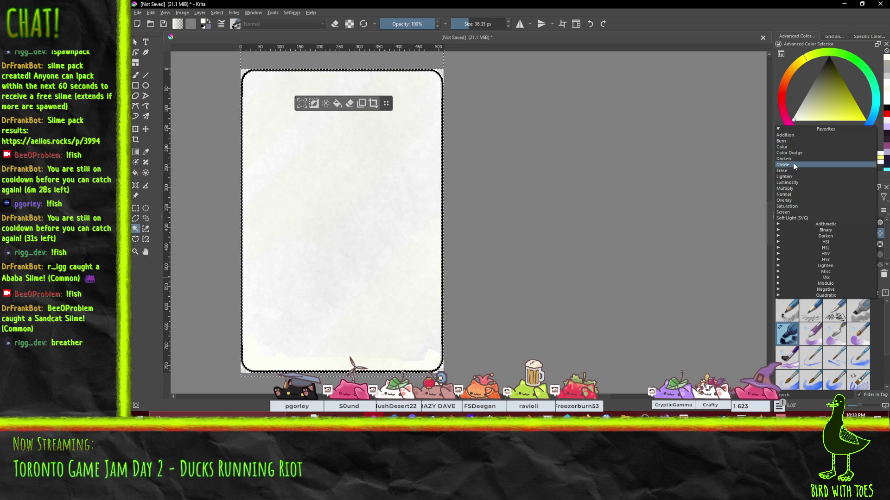
# Set Paint Layer 1's blending mode to Multiply after trying Soft Light (SVG)
pyautogui.click(792, 219)
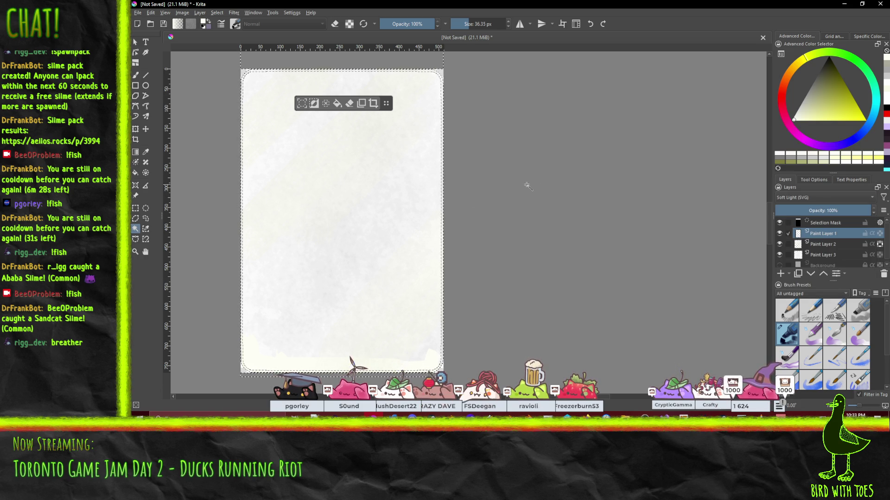
pyautogui.scroll(2, 528, 185)
pyautogui.click(816, 198)
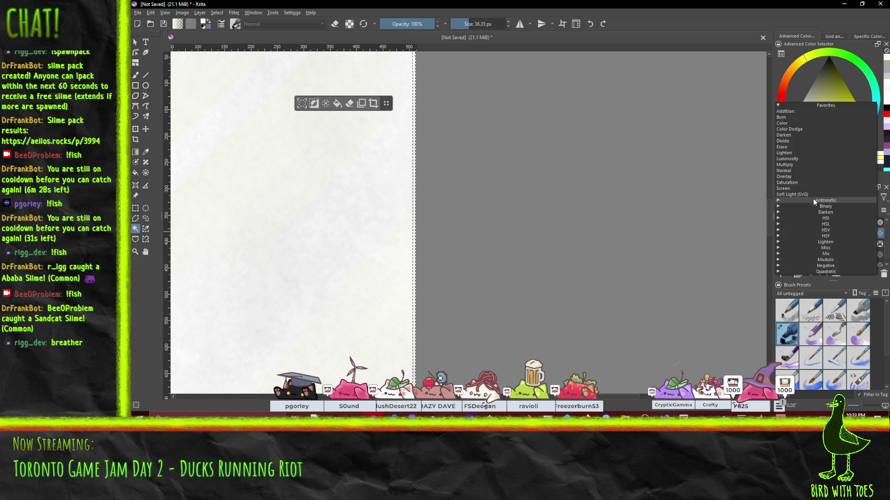
pyautogui.click(837, 252)
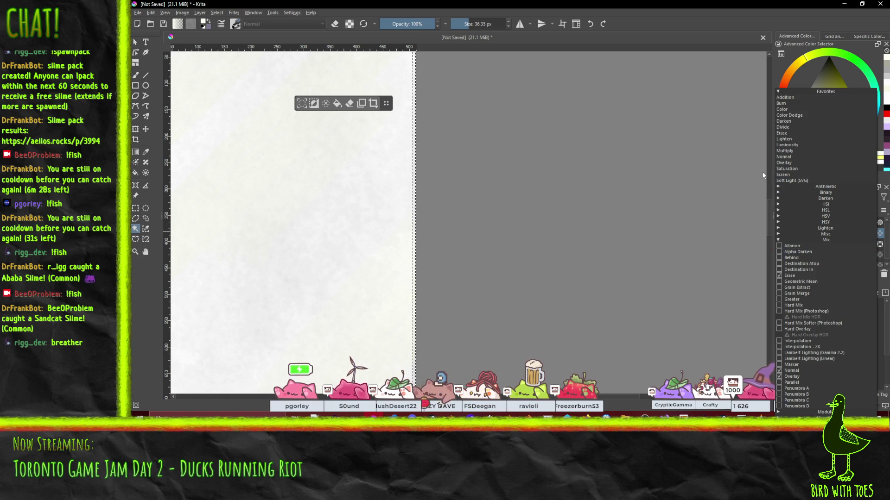
pyautogui.click(824, 239)
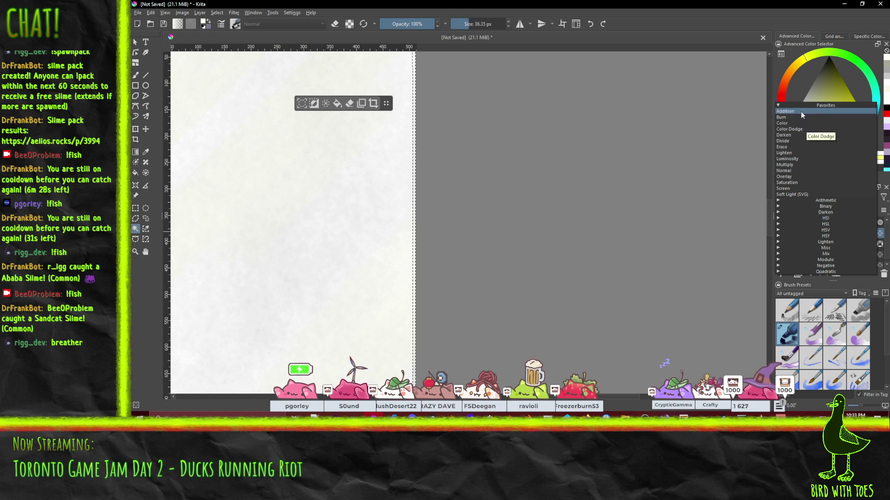
pyautogui.click(794, 165)
pyautogui.scroll(-3, 278, 163)
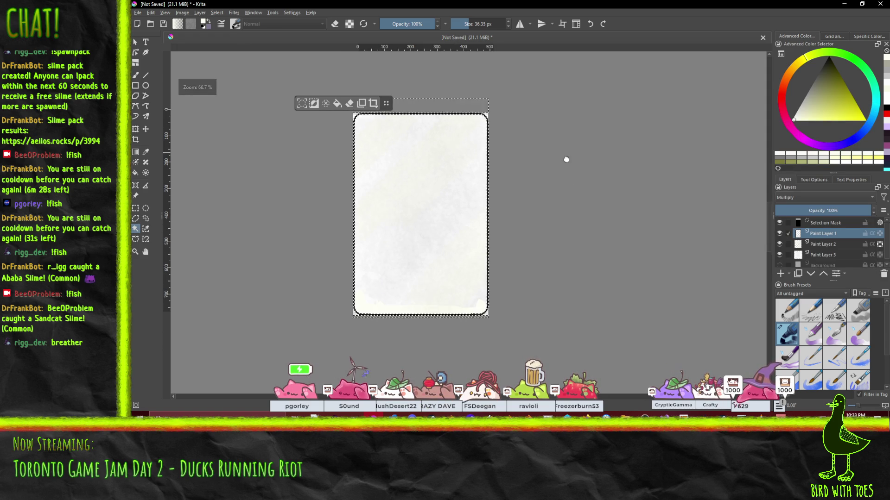
# Pick a grey colour and paint over the bottom black border line with the Freehand Brush
pyautogui.click(808, 91)
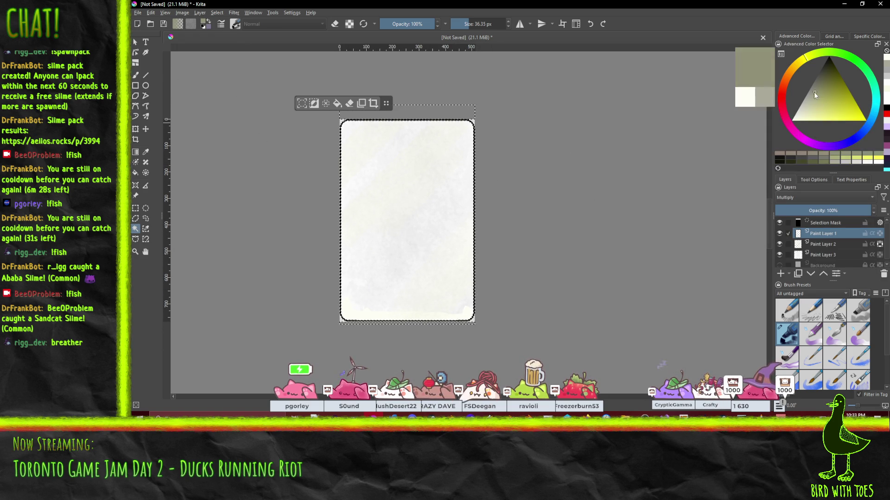
pyautogui.moveTo(805, 92); pyautogui.dragTo(792, 91)
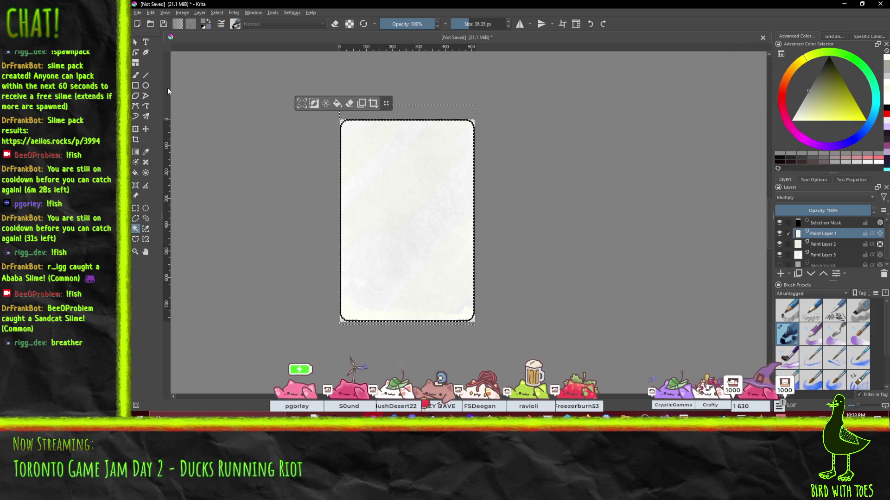
pyautogui.click(135, 75)
pyautogui.scroll(2, 255, 138)
pyautogui.scroll(2, 256, 138)
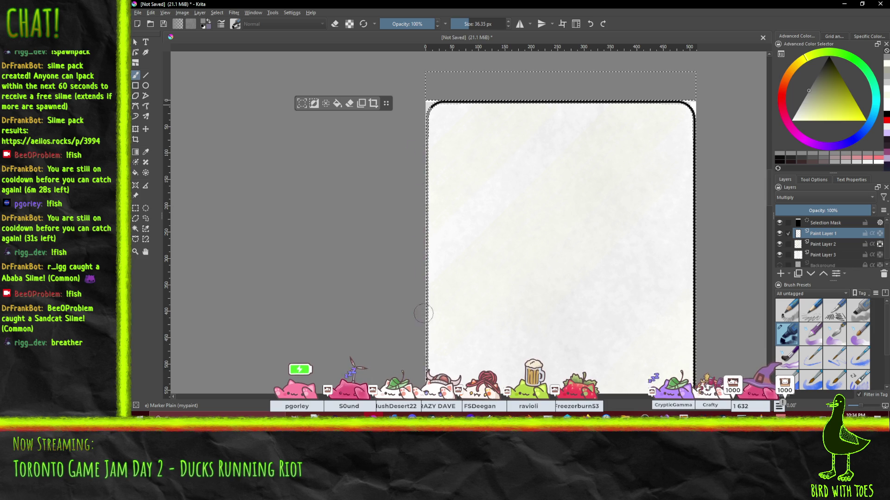
pyautogui.scroll(-3, 417, 240)
pyautogui.scroll(-1, 412, 139)
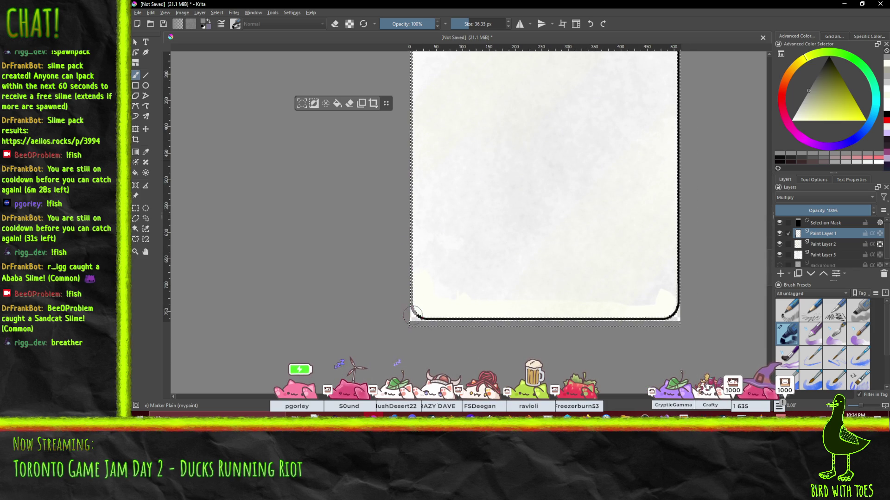
pyautogui.moveTo(500, 320); pyautogui.dragTo(674, 316)
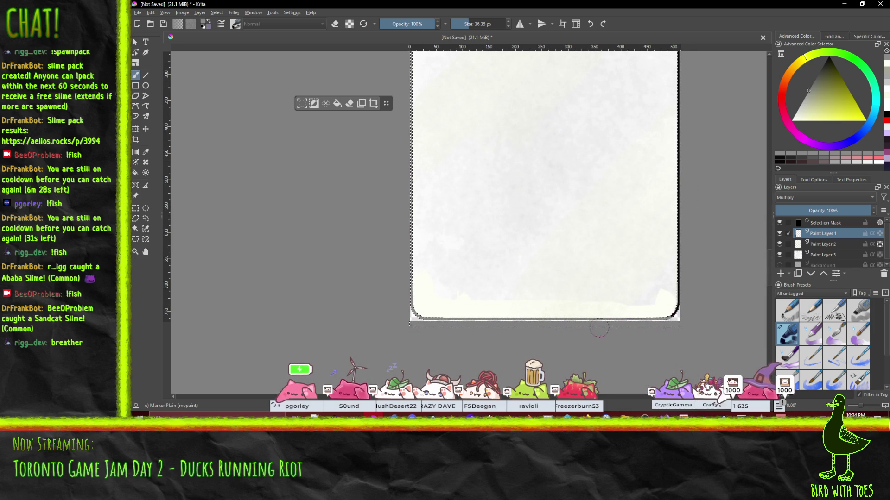
pyautogui.moveTo(584, 200); pyautogui.dragTo(495, 235)
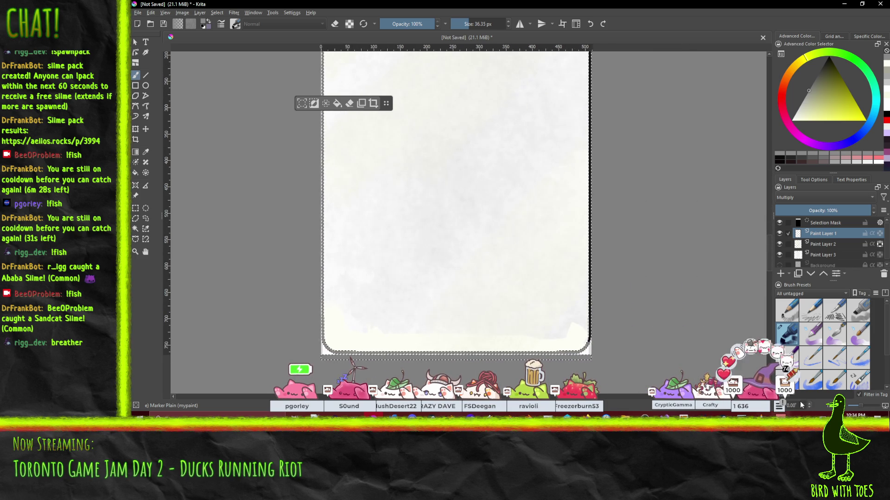
pyautogui.scroll(-2, 648, 185)
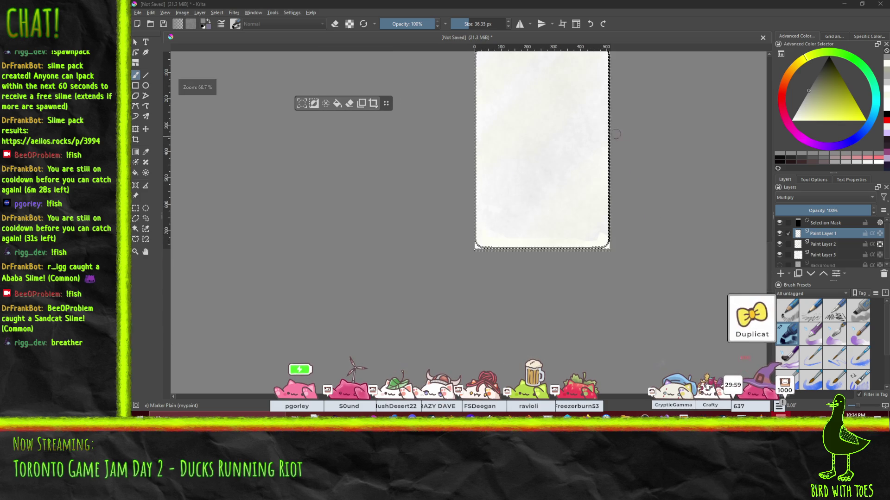
pyautogui.moveTo(597, 140); pyautogui.dragTo(544, 194)
pyautogui.scroll(1, 666, 147)
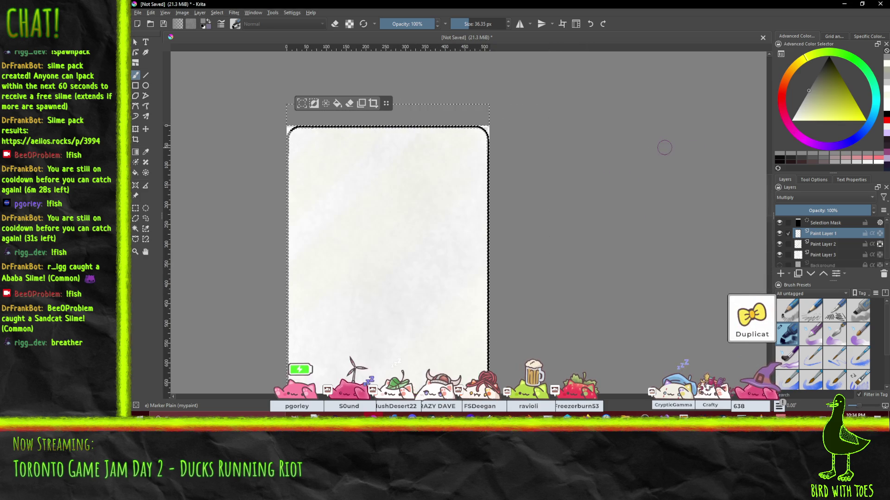
pyautogui.scroll(1, 665, 147)
# Paint white over the top, corner, right and lower border lines
pyautogui.click(792, 120)
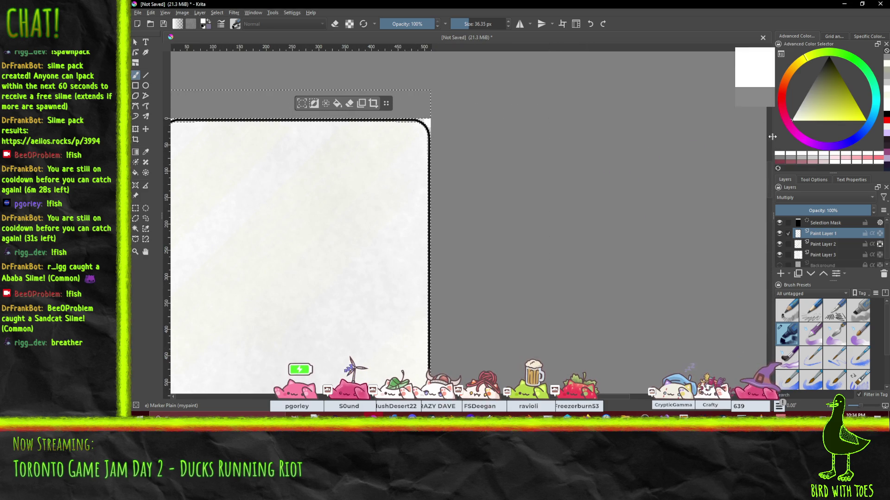
pyautogui.moveTo(515, 142); pyautogui.dragTo(584, 133)
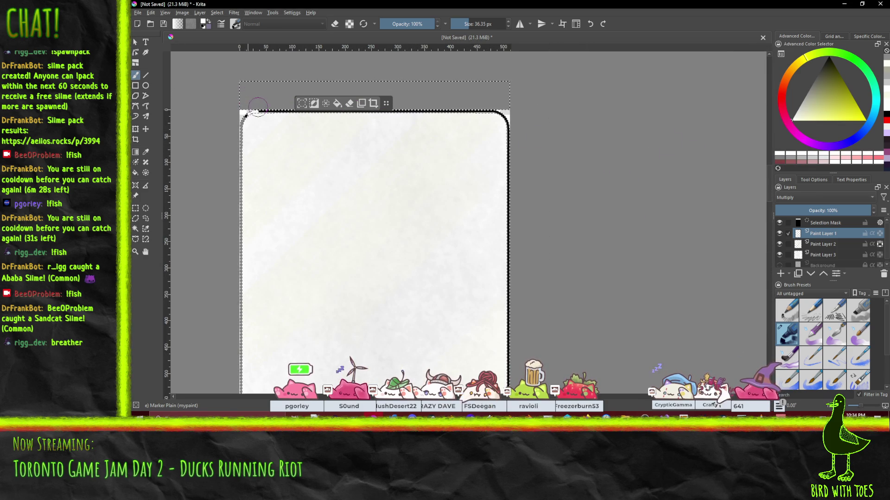
pyautogui.moveTo(248, 112)
pyautogui.mouseDown()
pyautogui.moveTo(540, 120)
pyautogui.moveTo(509, 271)
pyautogui.mouseUp()
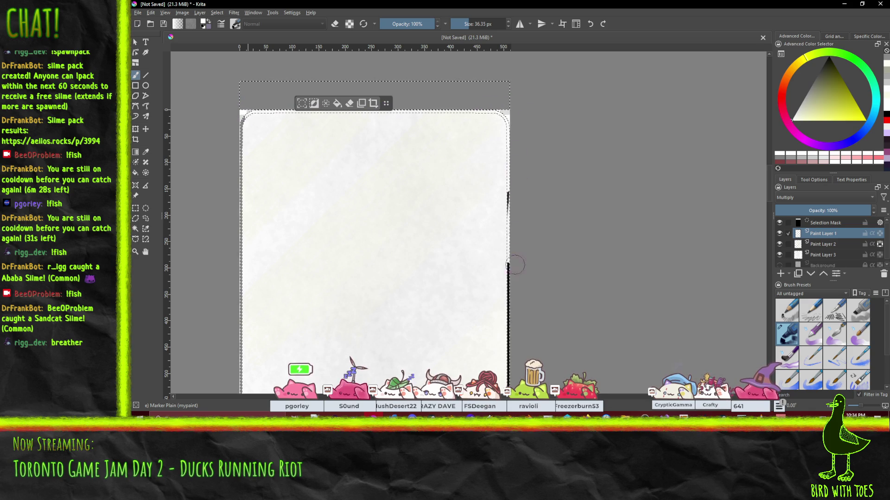
pyautogui.moveTo(513, 207)
pyautogui.mouseDown()
pyautogui.moveTo(499, 87)
pyautogui.moveTo(499, 326)
pyautogui.moveTo(479, 148)
pyautogui.mouseUp()
pyautogui.moveTo(255, 215); pyautogui.dragTo(475, 157)
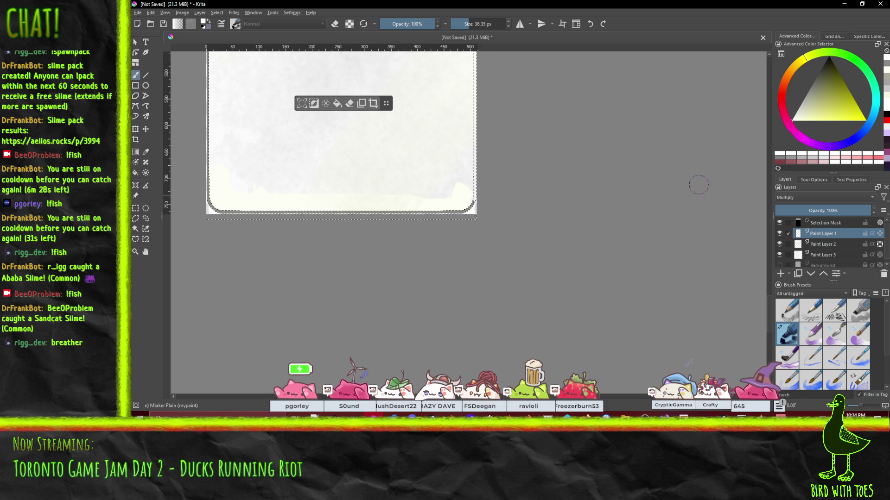
pyautogui.moveTo(629, 145); pyautogui.dragTo(646, 268)
pyautogui.scroll(5, 646, 268)
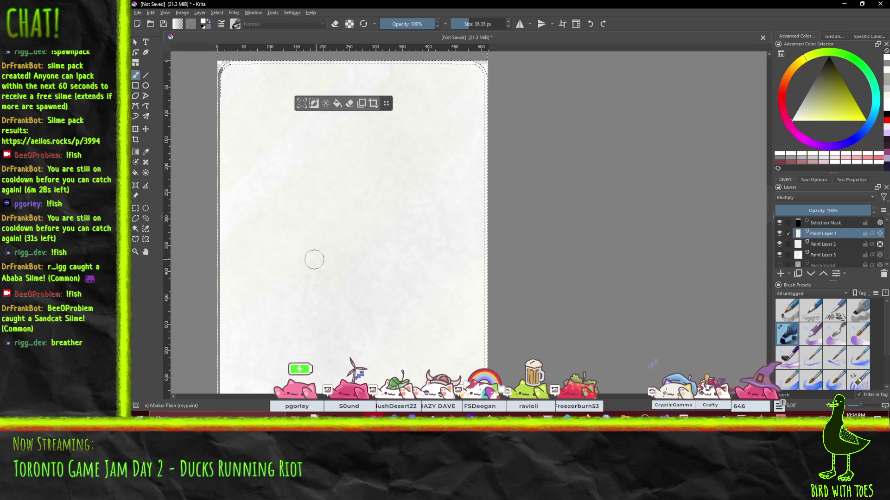
# Try a light grey band across the page top, then delete it
pyautogui.click(135, 229)
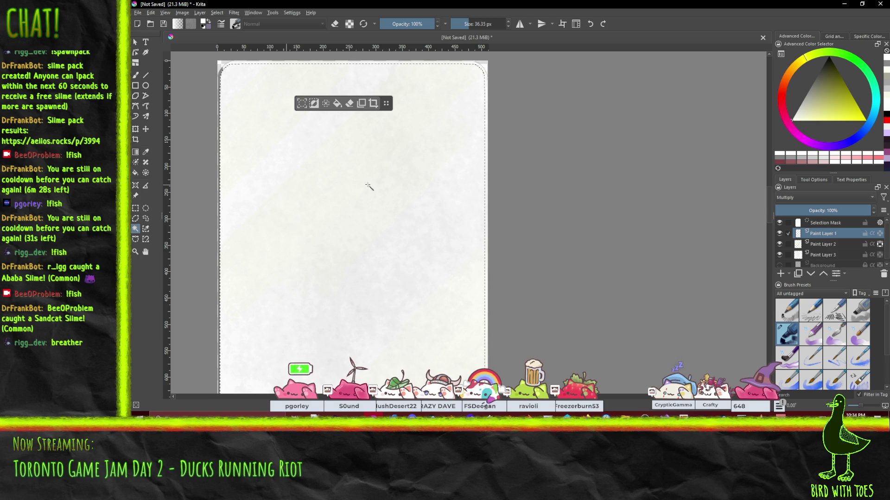
pyautogui.click(795, 114)
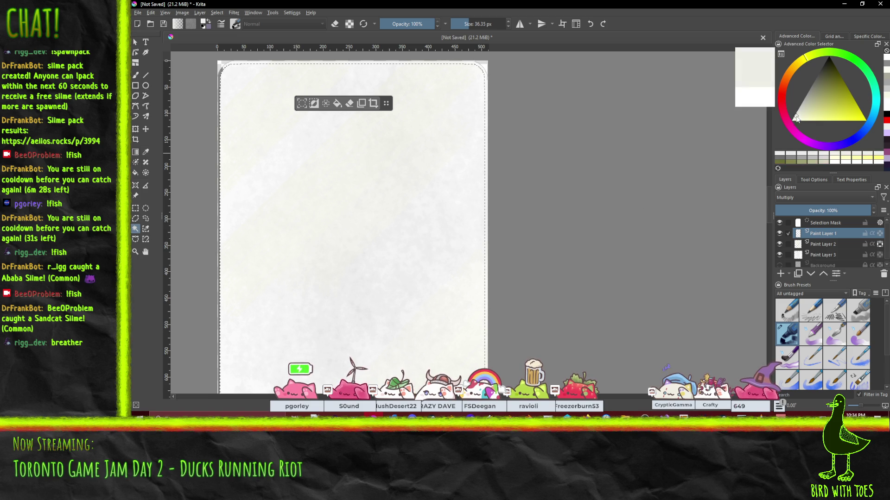
pyautogui.scroll(-3, 649, 139)
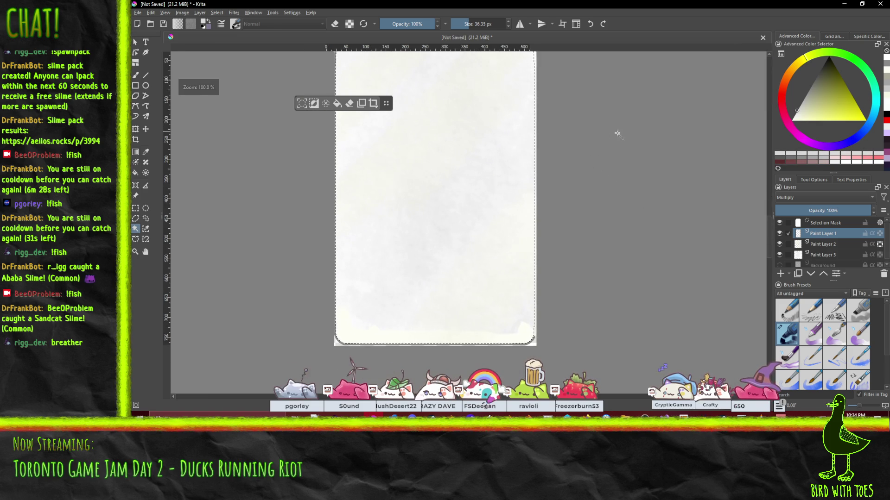
pyautogui.click(135, 75)
pyautogui.moveTo(505, 98)
pyautogui.mouseDown()
pyautogui.moveTo(373, 115)
pyautogui.moveTo(626, 99)
pyautogui.mouseUp()
pyautogui.moveTo(580, 126); pyautogui.dragTo(428, 130)
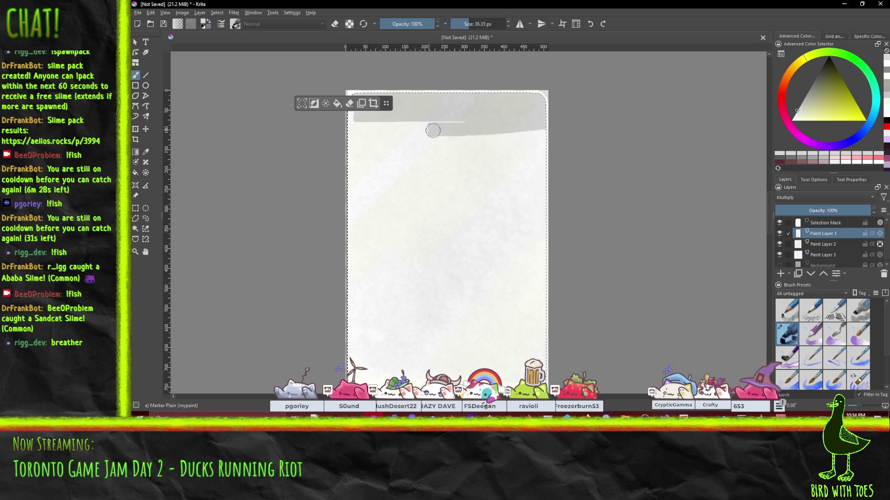
pyautogui.press('Delete')
pyautogui.click(217, 13)
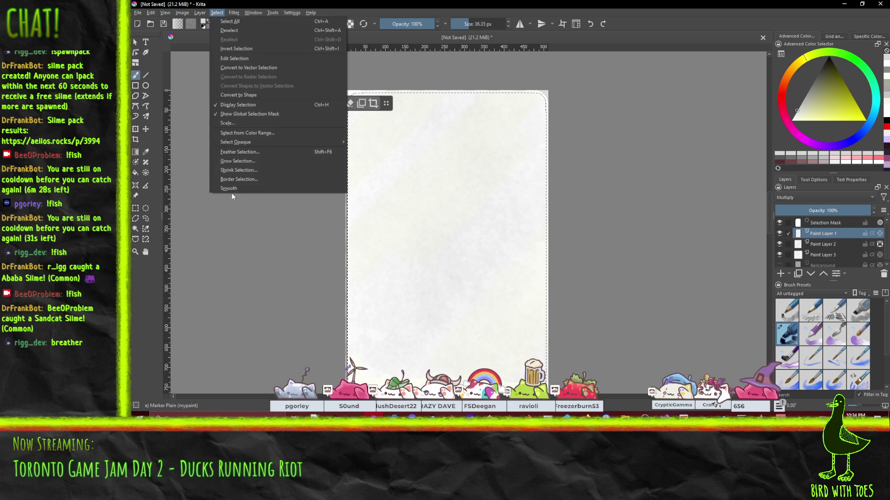
# Feather the card-shaped selection by 2 px
pyautogui.click(253, 152)
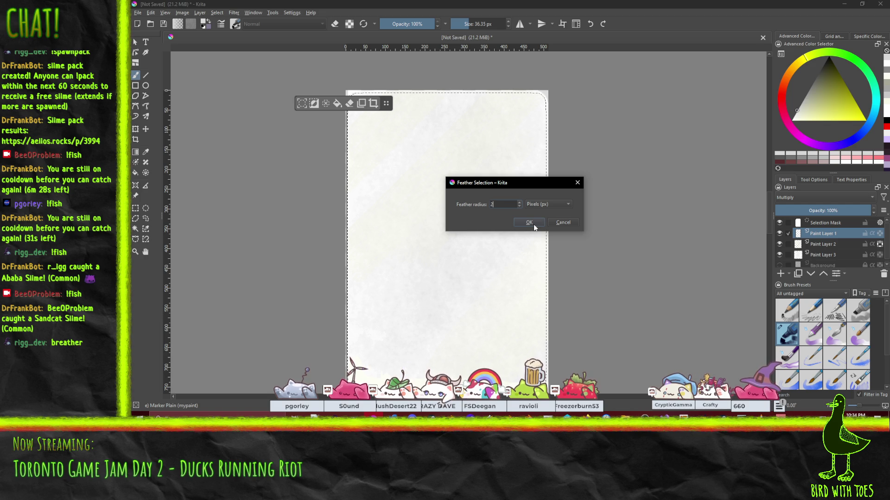
pyautogui.click(529, 222)
pyautogui.press('-')
pyautogui.moveTo(558, 215); pyautogui.dragTo(546, 209)
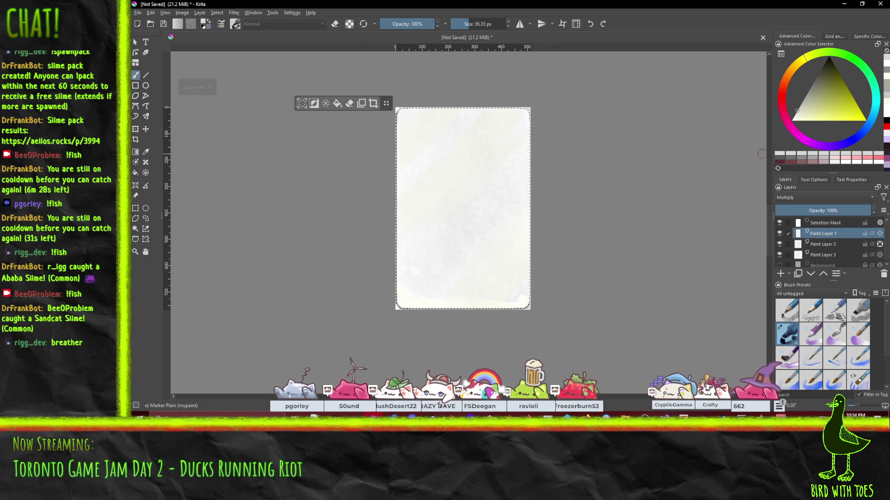
# Test grey strokes with a 100 px brush at about 76% opacity, then undo them
pyautogui.click(478, 25)
pyautogui.moveTo(375, 127); pyautogui.dragTo(450, 209)
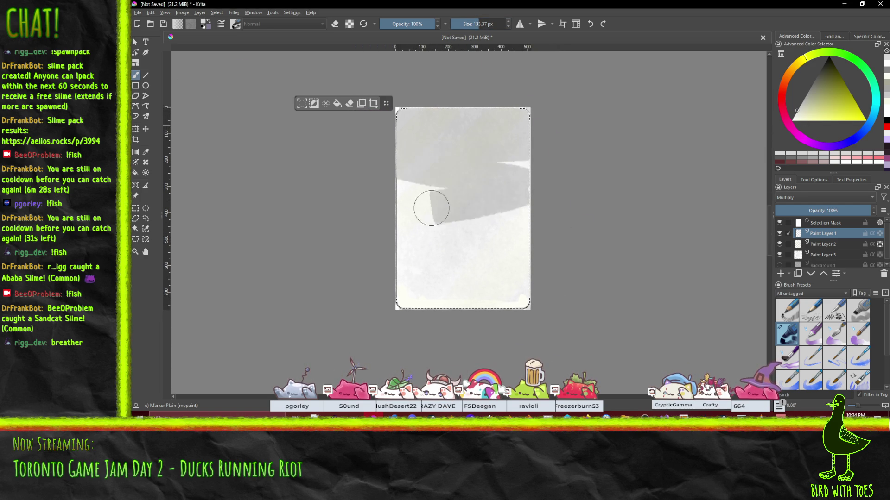
pyautogui.hotkey('ctrl', 'z')
pyautogui.click(421, 24)
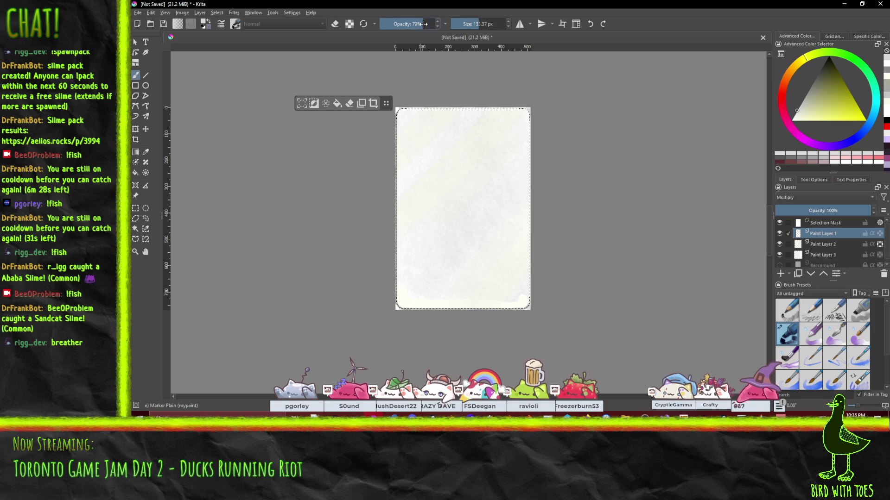
pyautogui.moveTo(403, 114)
pyautogui.mouseDown()
pyautogui.moveTo(442, 134)
pyautogui.moveTo(528, 119)
pyautogui.moveTo(471, 163)
pyautogui.moveTo(179, 211)
pyautogui.moveTo(526, 258)
pyautogui.moveTo(368, 317)
pyautogui.mouseUp()
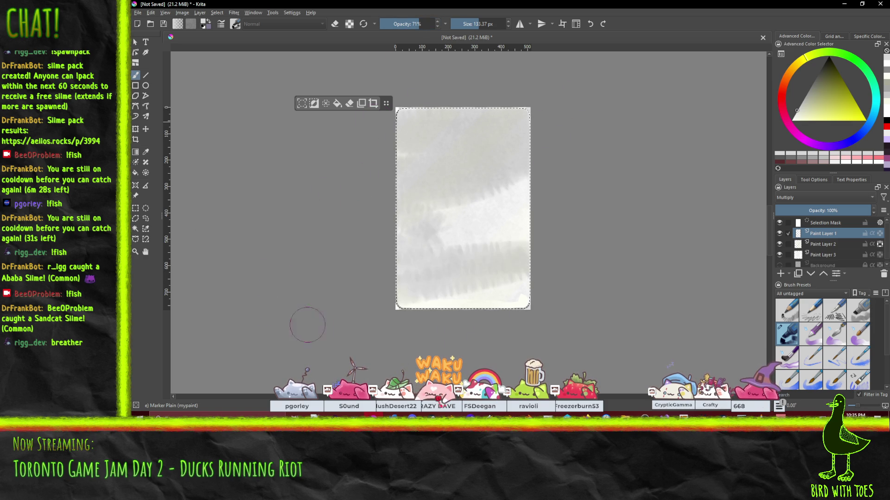
pyautogui.hotkey('ctrl', 'z')
pyautogui.hotkey('ctrl', 'z')
pyautogui.hotkey('ctrl', 'z')
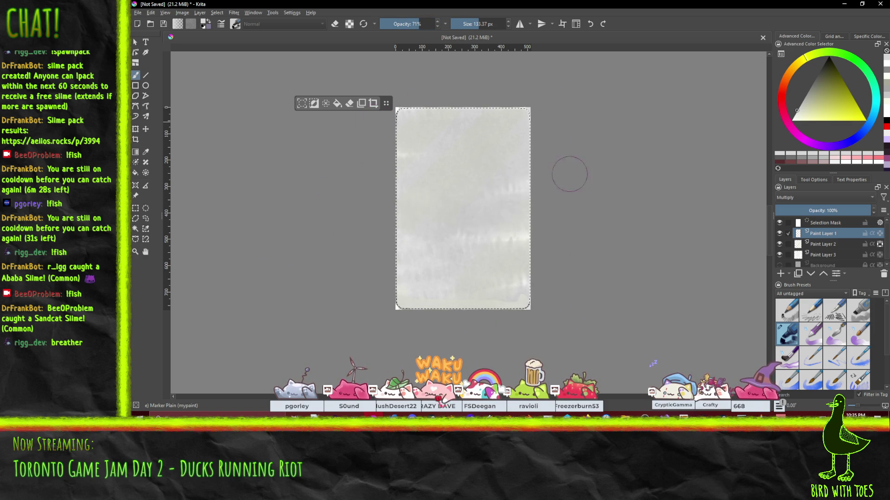
pyautogui.hotkey('ctrl', 'z')
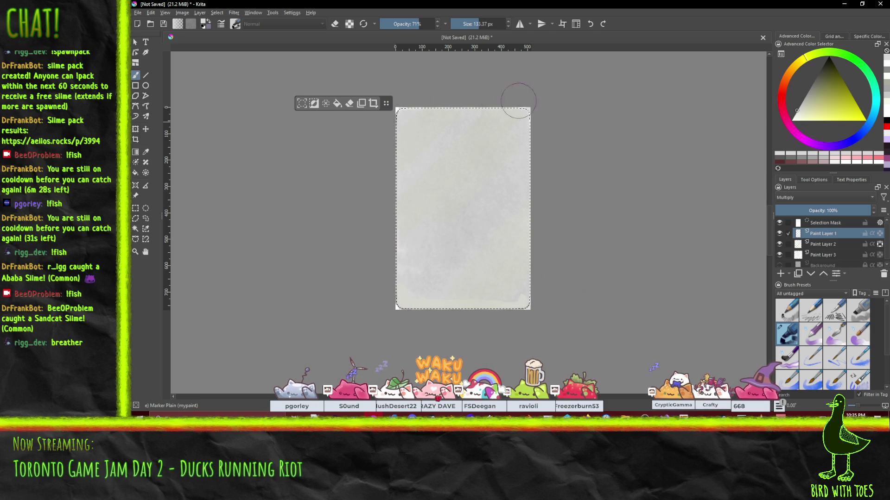
# Deselect and restore the card selection, lower brush opacity further, and choose the Ink pen preset
pyautogui.click(217, 13)
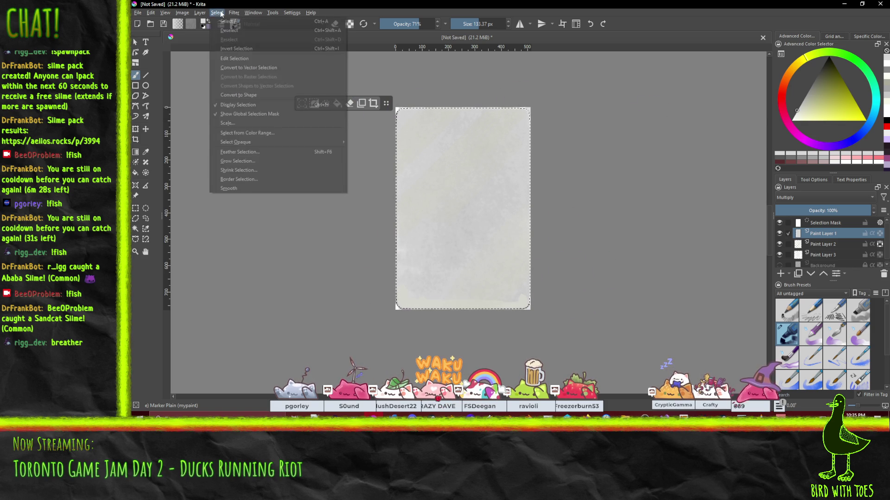
pyautogui.click(238, 30)
pyautogui.moveTo(566, 194)
pyautogui.mouseDown()
pyautogui.moveTo(526, 224)
pyautogui.moveTo(489, 225)
pyautogui.mouseUp()
pyautogui.hotkey('ctrl', 'shift', 'd')
pyautogui.moveTo(420, 24); pyautogui.dragTo(413, 24)
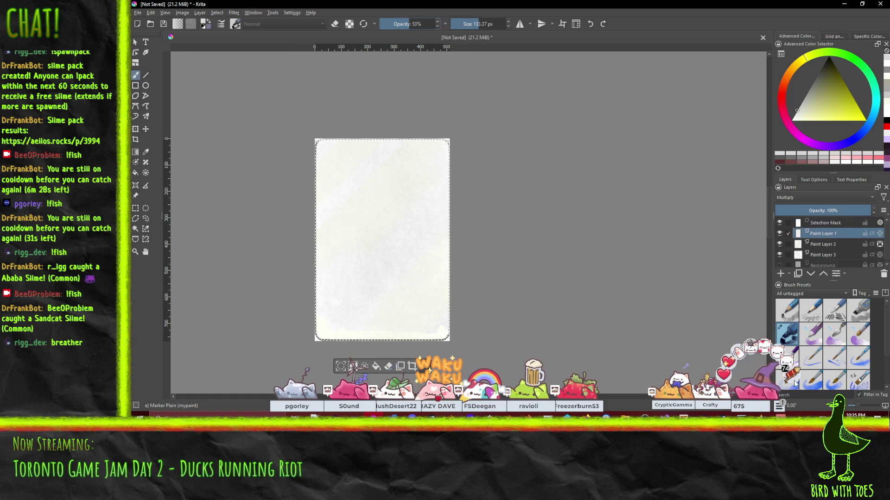
pyautogui.scroll(-2, 833, 341)
pyautogui.scroll(2, 833, 340)
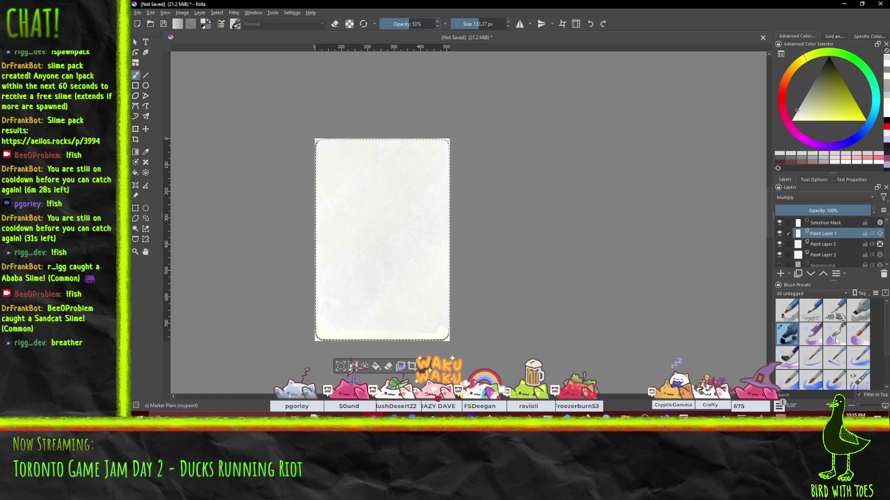
pyautogui.scroll(-2, 834, 321)
pyautogui.scroll(2, 836, 323)
pyautogui.click(834, 311)
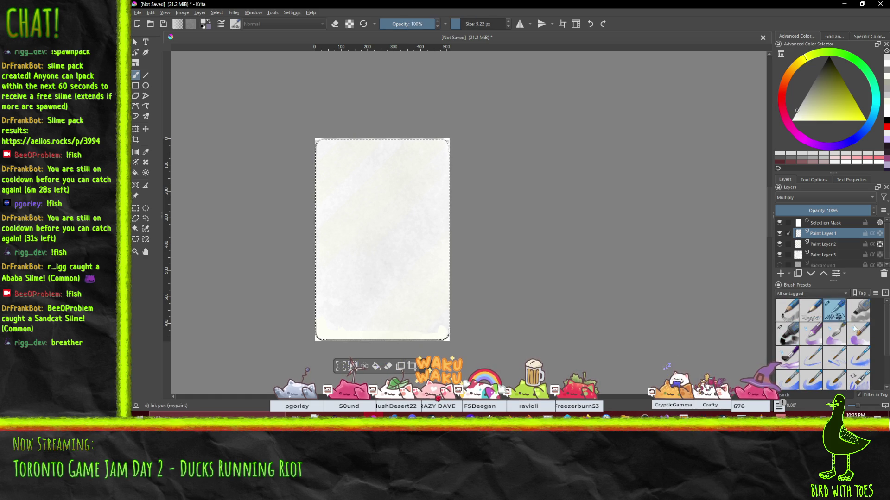
# Switch to the Basic-1 brush preset and undo a test stroke
pyautogui.scroll(-2, 843, 334)
pyautogui.scroll(2, 834, 343)
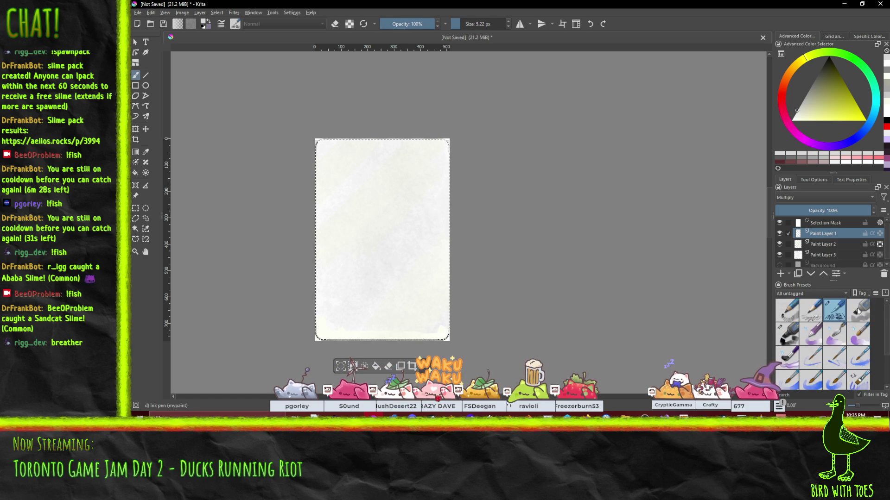
pyautogui.click(794, 292)
pyautogui.click(797, 285)
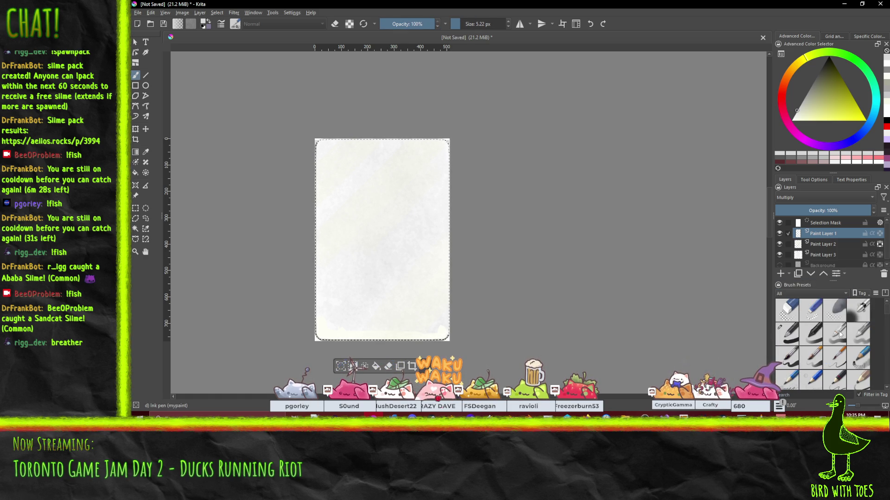
pyautogui.click(787, 333)
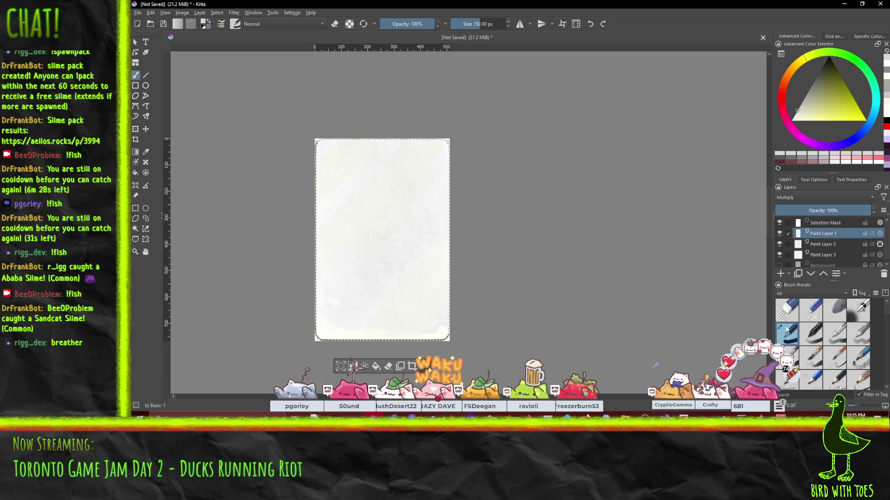
pyautogui.moveTo(318, 153); pyautogui.dragTo(507, 199)
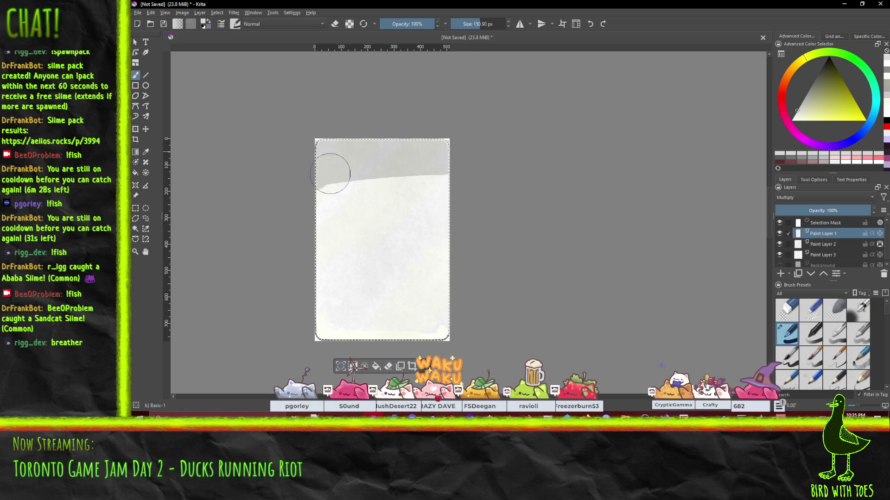
pyautogui.hotkey('ctrl', 'z')
# At 53% brush opacity, wash the upper and lower card grey, then drop the selection
pyautogui.click(411, 24)
pyautogui.moveTo(409, 25); pyautogui.dragTo(407, 25)
pyautogui.moveTo(278, 155); pyautogui.dragTo(433, 259)
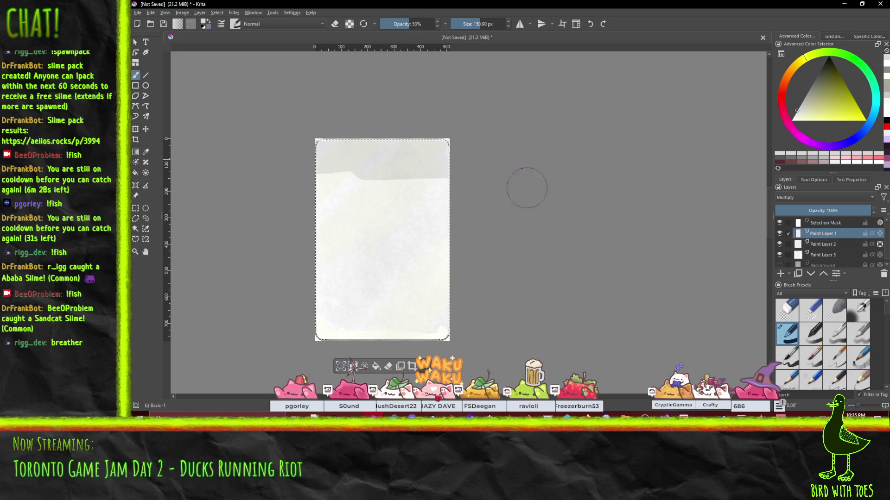
pyautogui.moveTo(283, 269); pyautogui.dragTo(251, 331)
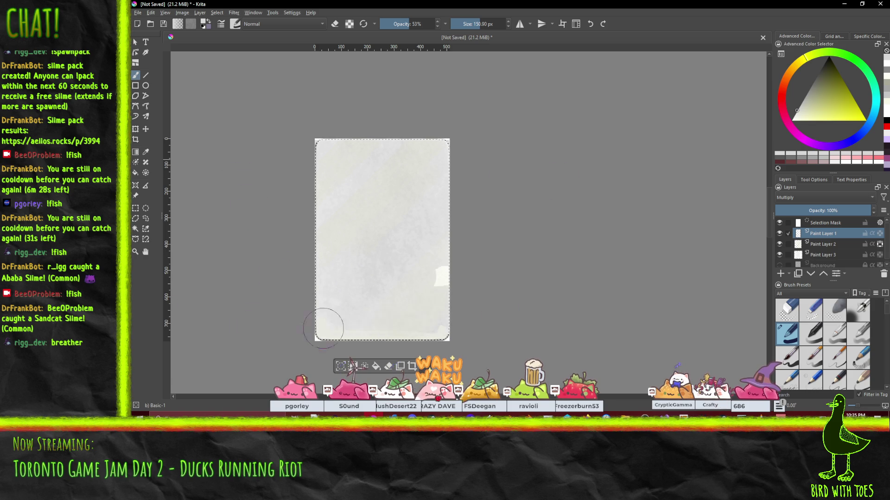
pyautogui.click(216, 12)
pyautogui.click(238, 30)
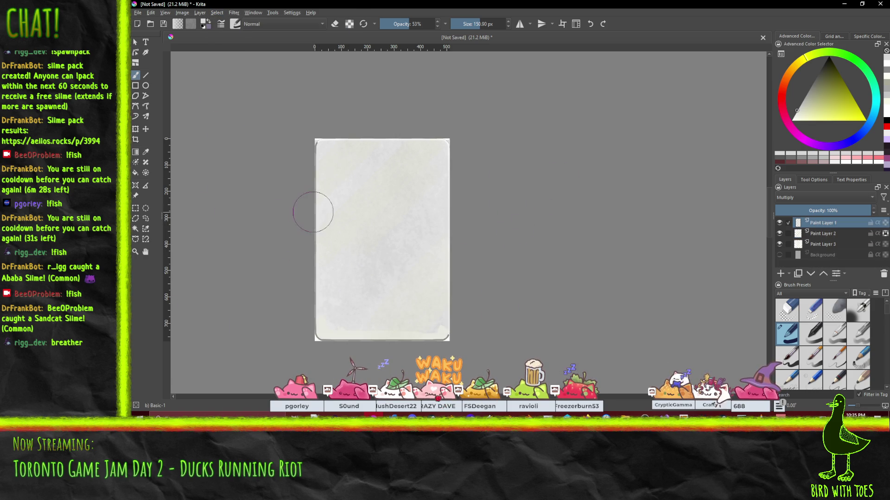
# Select the whole canvas and try a dark stroke across the lower page, then undo it
pyautogui.scroll(1, 312, 211)
pyautogui.scroll(1, 312, 208)
pyautogui.scroll(1, 324, 149)
pyautogui.scroll(1, 318, 214)
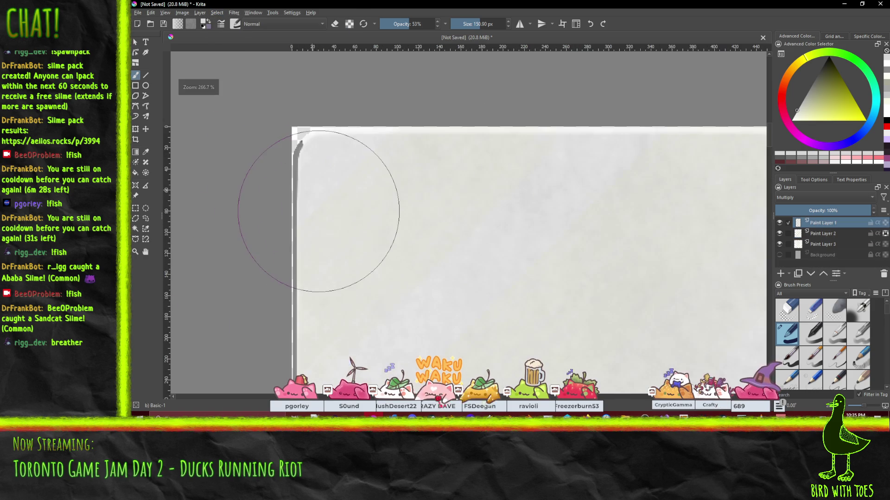
pyautogui.scroll(-4, 278, 130)
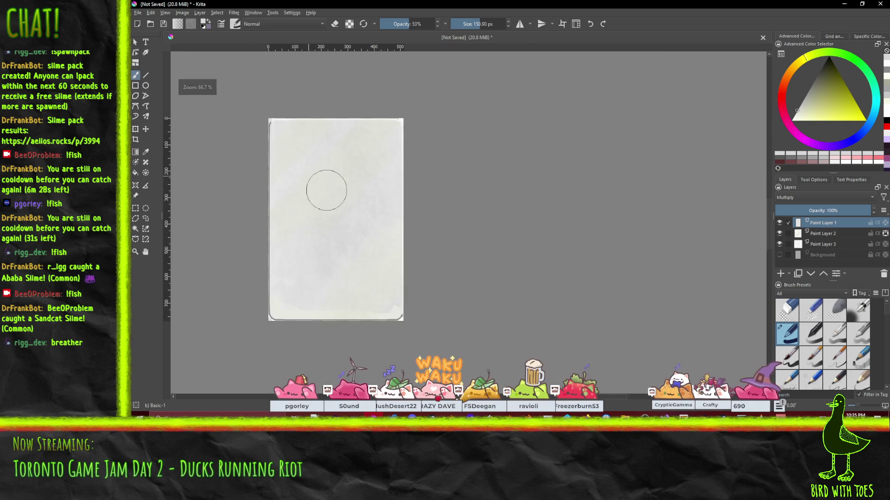
pyautogui.scroll(3, 307, 189)
pyautogui.scroll(-2, 306, 189)
pyautogui.moveTo(306, 189)
pyautogui.mouseDown()
pyautogui.moveTo(233, 135)
pyautogui.moveTo(456, 69)
pyautogui.mouseUp()
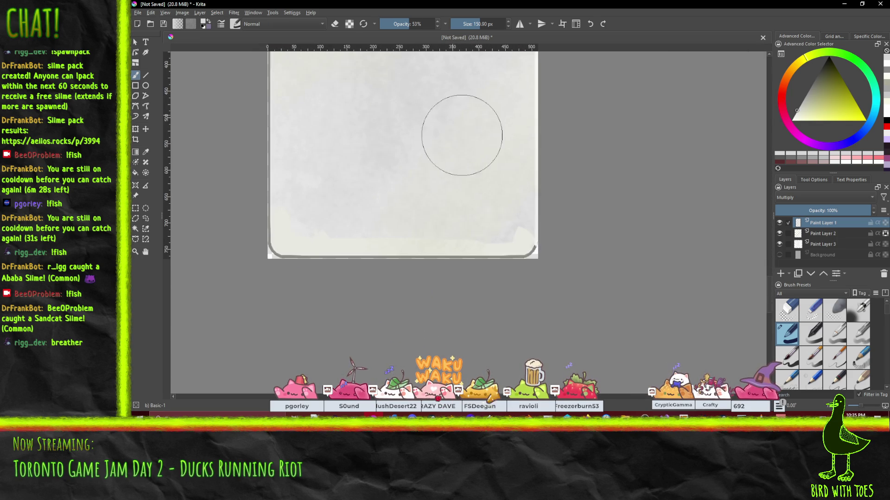
pyautogui.hotkey('ctrl', 'a')
pyautogui.moveTo(552, 223); pyautogui.dragTo(255, 232)
pyautogui.hotkey('ctrl', 'z')
# Deepen the grey wash over the upper half of the card
pyautogui.scroll(-1, 602, 213)
pyautogui.scroll(-1, 527, 238)
pyautogui.moveTo(526, 238); pyautogui.dragTo(483, 236)
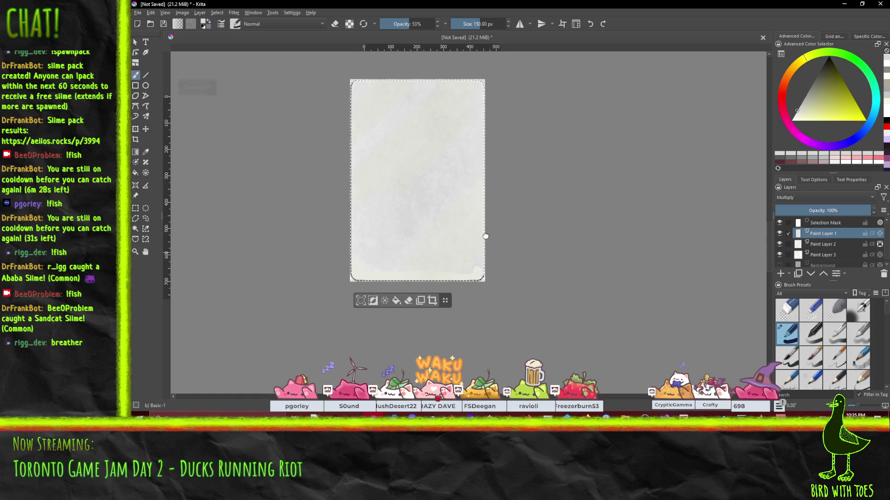
pyautogui.moveTo(471, 268)
pyautogui.mouseDown()
pyautogui.moveTo(345, 269)
pyautogui.moveTo(503, 213)
pyautogui.moveTo(618, 258)
pyautogui.mouseUp()
pyautogui.hotkey('ctrl', 'z')
pyautogui.hotkey('ctrl', 'z')
pyautogui.moveTo(388, 123)
pyautogui.mouseDown()
pyautogui.moveTo(345, 98)
pyautogui.moveTo(522, 179)
pyautogui.moveTo(545, 126)
pyautogui.moveTo(364, 242)
pyautogui.moveTo(288, 269)
pyautogui.mouseUp()
pyautogui.scroll(2, 576, 264)
pyautogui.scroll(2, 551, 278)
pyautogui.moveTo(441, 234)
pyautogui.mouseDown()
pyautogui.moveTo(500, 209)
pyautogui.moveTo(639, 214)
pyautogui.moveTo(648, 230)
pyautogui.mouseUp()
pyautogui.moveTo(347, 193); pyautogui.dragTo(585, 156)
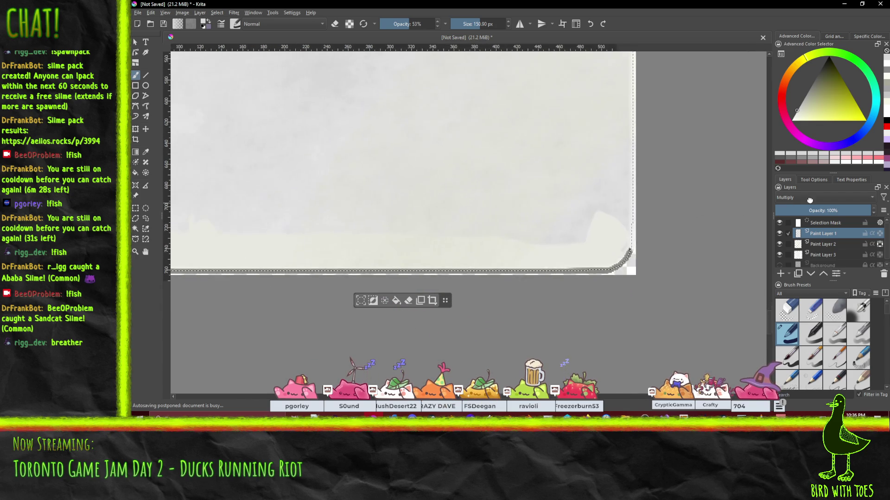
# Try Overlay blending on the paint layer, then revert it to Multiply
pyautogui.hotkey('alt', 'shift', 'o')
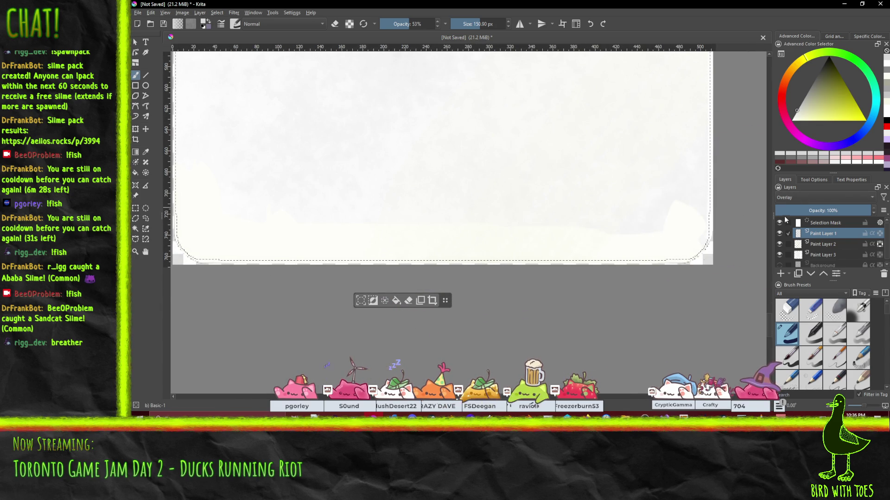
pyautogui.hotkey('alt', 'shift', 'm')
pyautogui.scroll(-2, 616, 165)
pyautogui.scroll(-2, 616, 165)
pyautogui.scroll(-1, 530, 191)
pyautogui.click(138, 12)
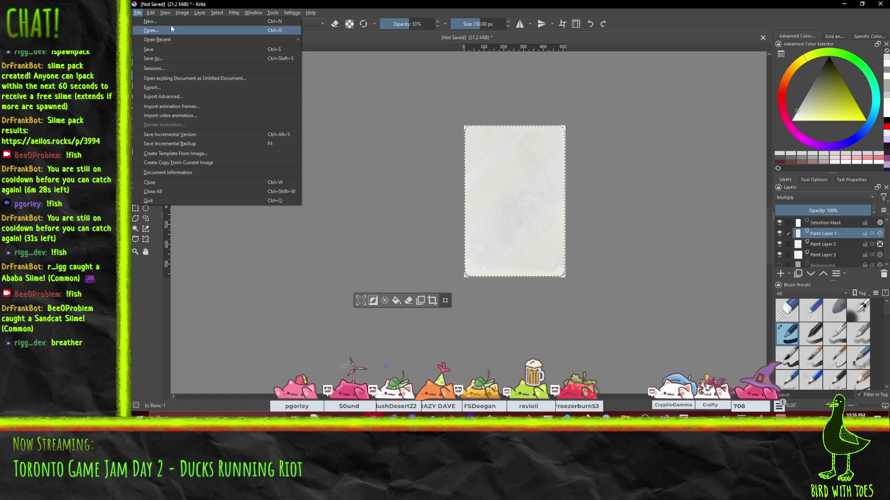
# Open File > Export and move up to the PrimaryWS folder
pyautogui.click(168, 79)
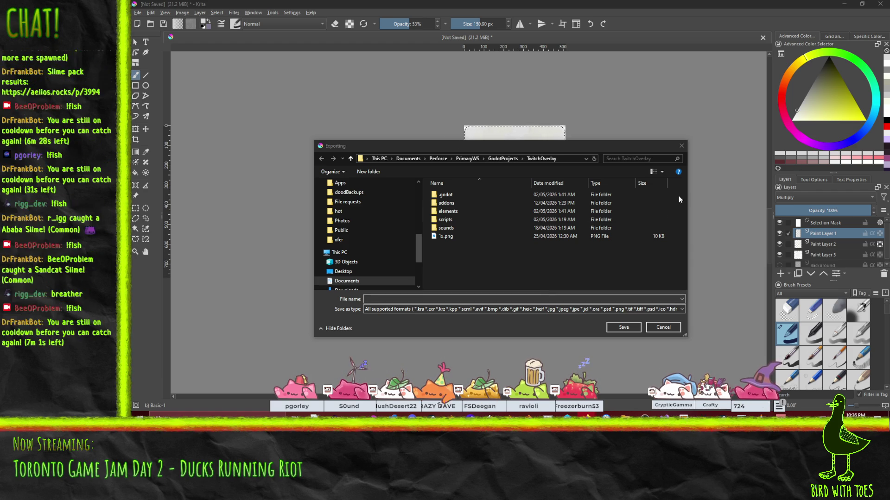
pyautogui.click(467, 159)
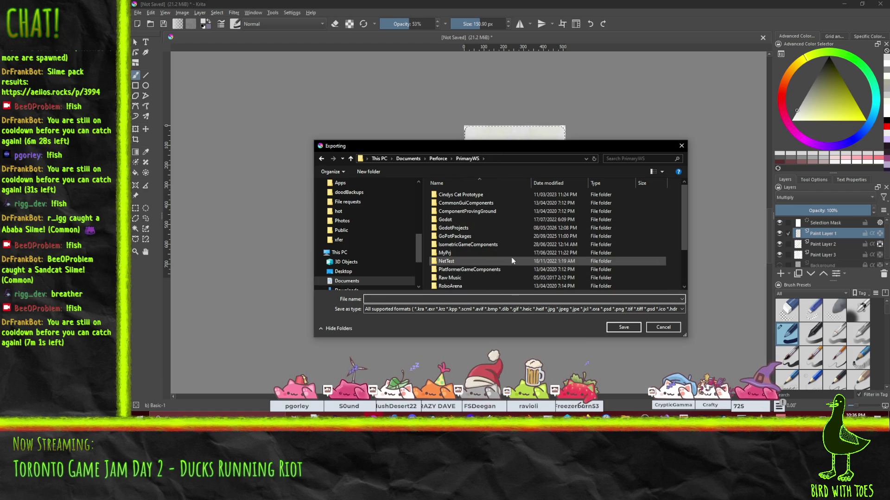
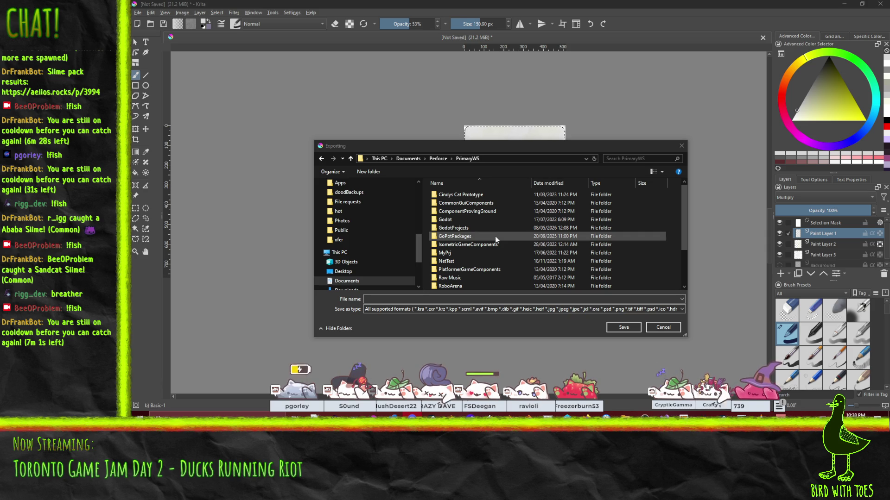
# Navigate the Export dialog to the GodotProjects > to-jam-26 > Gfx folder
pyautogui.scroll(-1, 495, 235)
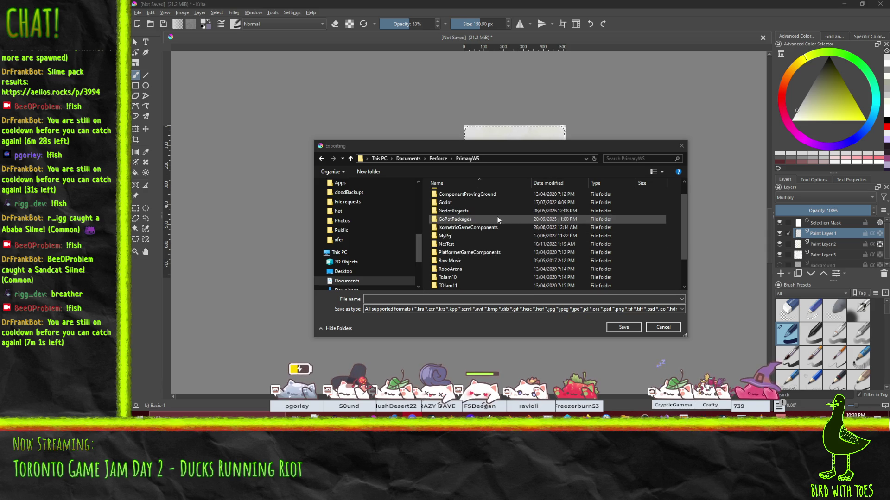
pyautogui.click(475, 210)
pyautogui.doubleClick(474, 210)
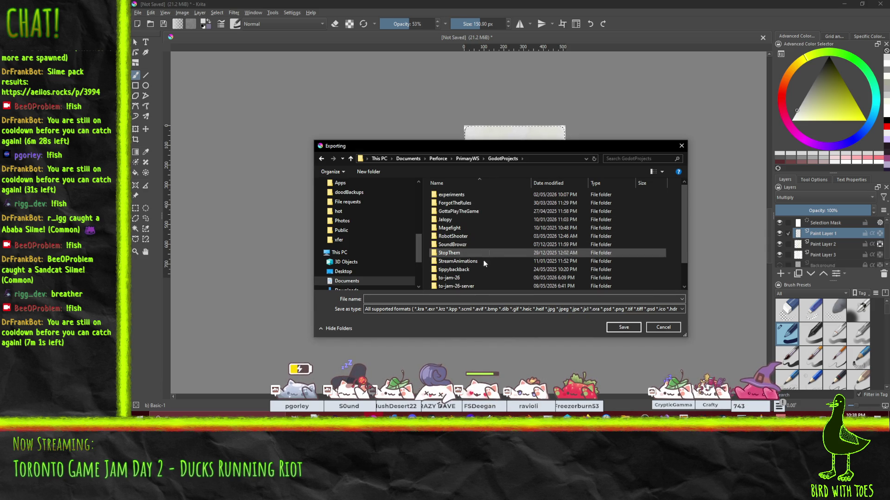
pyautogui.doubleClick(456, 279)
pyautogui.click(442, 203)
pyautogui.doubleClick(443, 204)
# Save the image as PNG named cardback, accepting the default PNG options
pyautogui.click(436, 309)
pyautogui.click(439, 310)
pyautogui.click(439, 310)
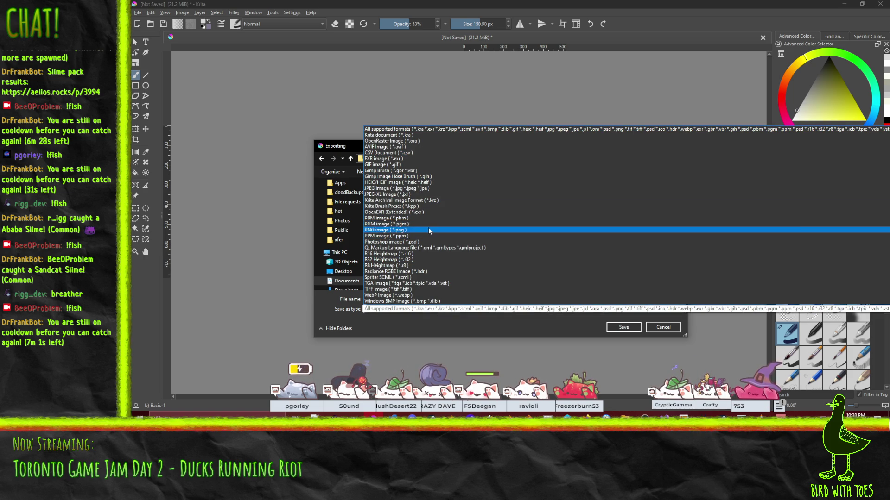
pyautogui.click(428, 229)
pyautogui.click(391, 298)
pyautogui.write('car')
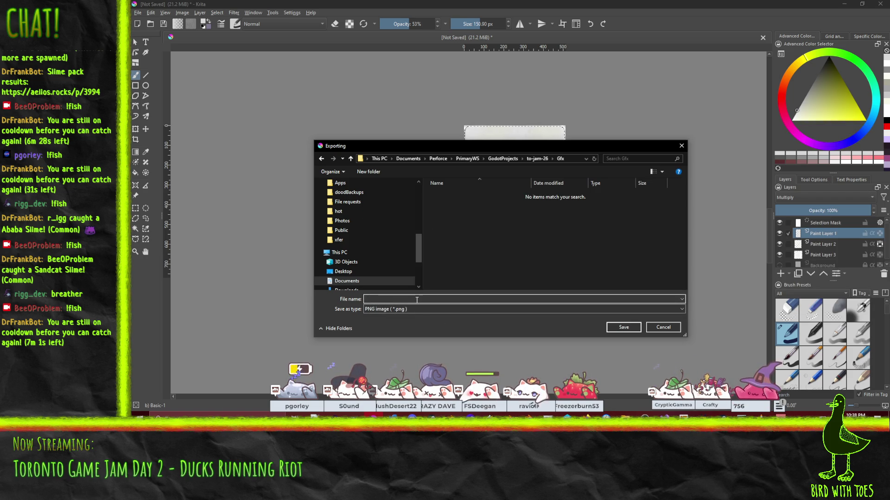
pyautogui.write('dback')
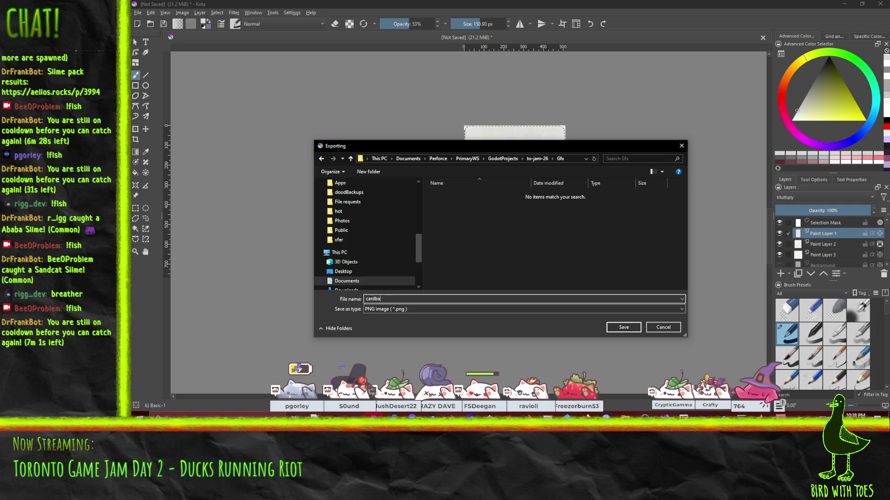
pyautogui.press('Return')
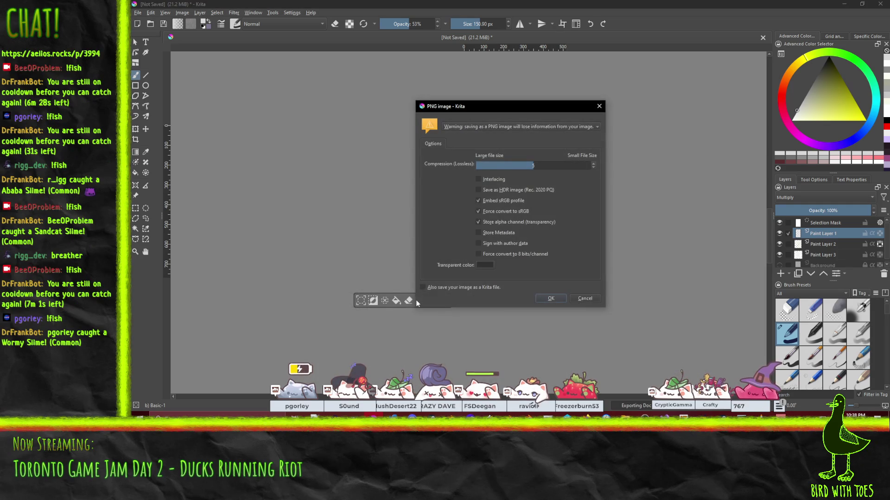
pyautogui.click(551, 298)
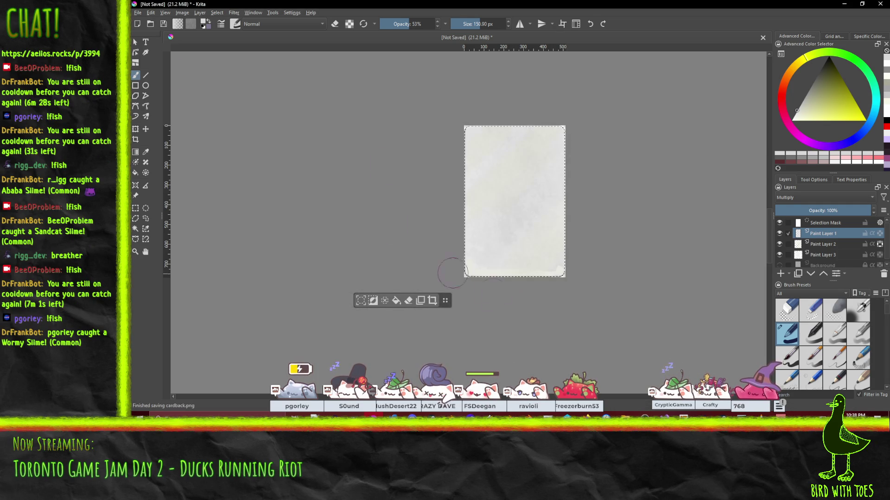
pyautogui.moveTo(531, 147); pyautogui.dragTo(416, 123)
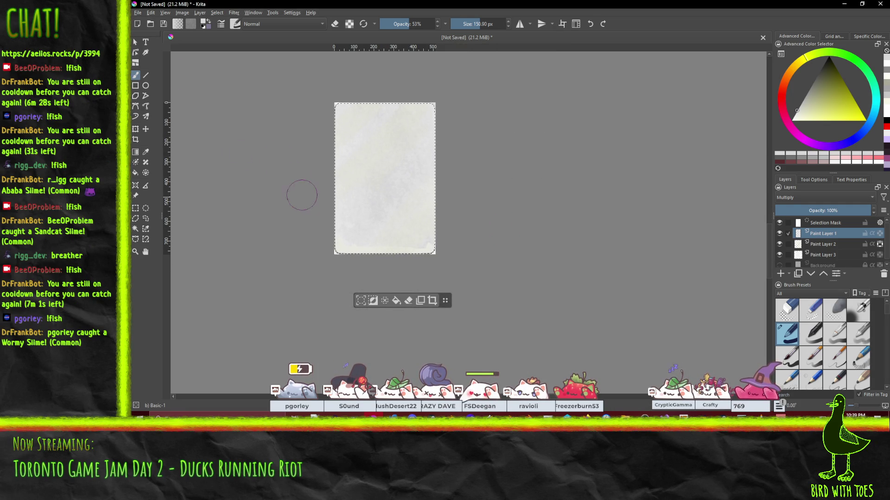
# Create a new blank document with width 1920 and height 1080 pixels
pyautogui.scroll(1, 503, 180)
pyautogui.scroll(-1, 504, 180)
pyautogui.moveTo(504, 180); pyautogui.dragTo(461, 203)
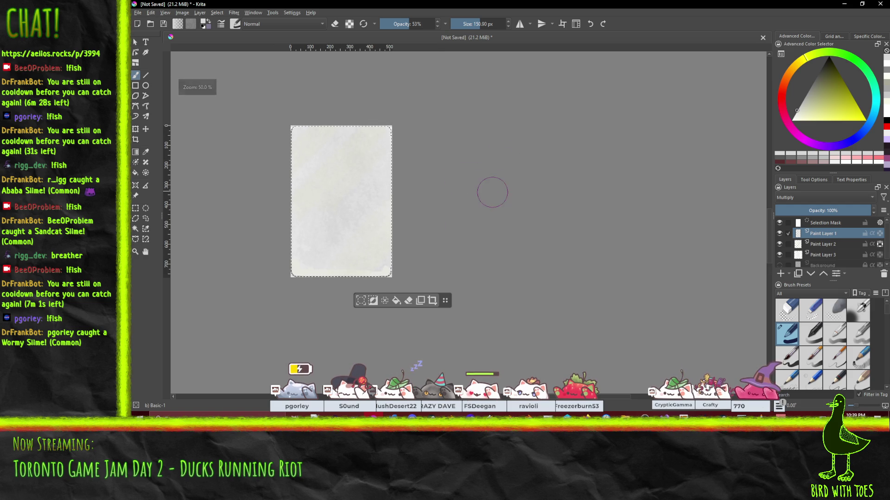
pyautogui.click(138, 13)
pyautogui.press('Escape')
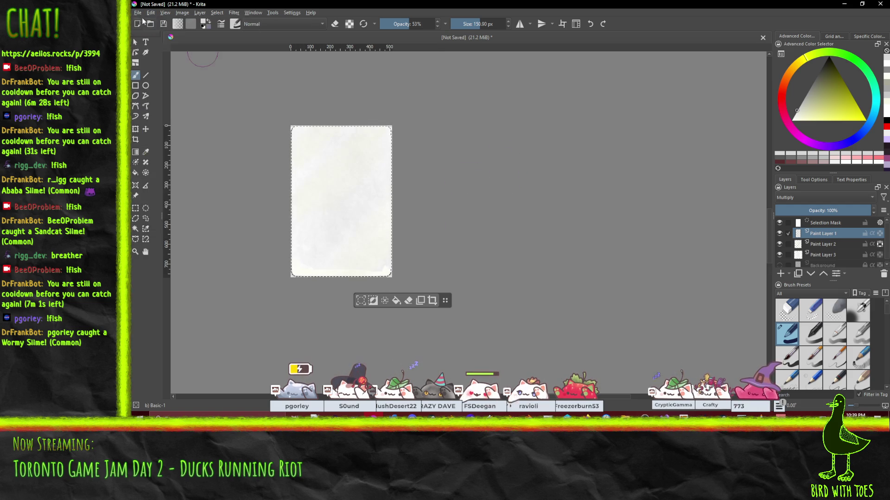
pyautogui.click(138, 12)
pyautogui.click(152, 21)
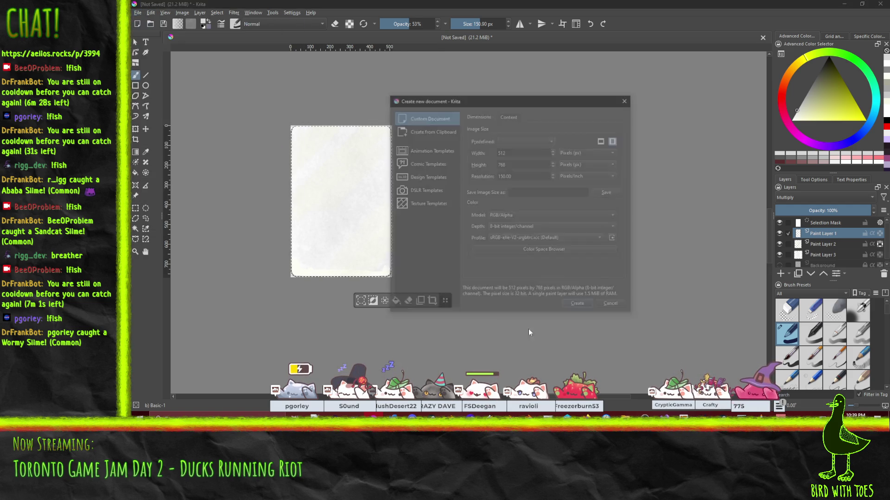
pyautogui.moveTo(513, 155); pyautogui.dragTo(475, 153)
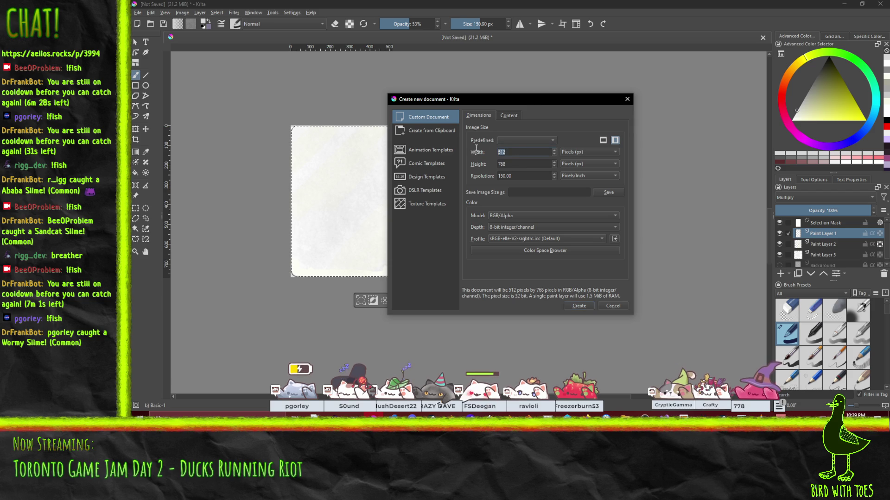
pyautogui.write('1920')
pyautogui.click(508, 165)
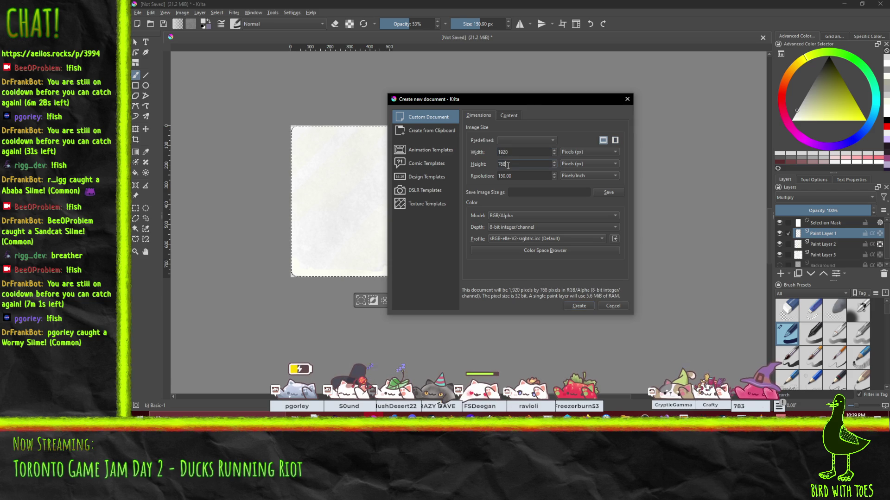
pyautogui.write('1080')
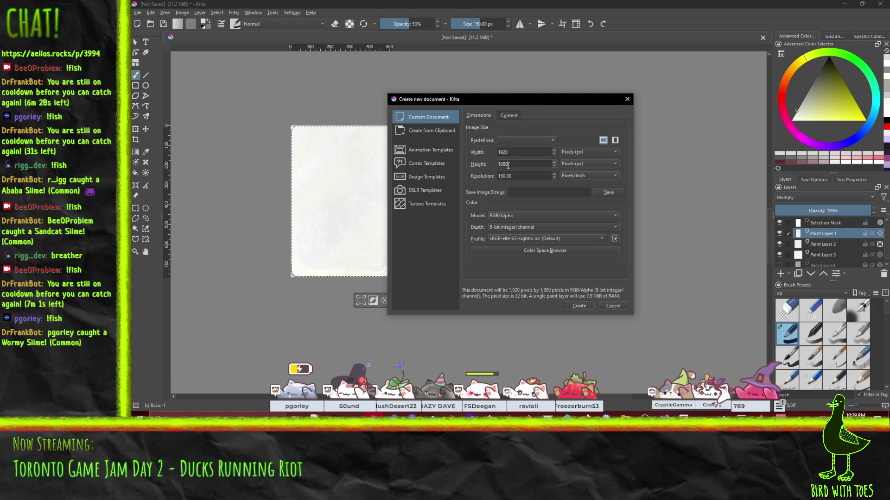
pyautogui.click(580, 307)
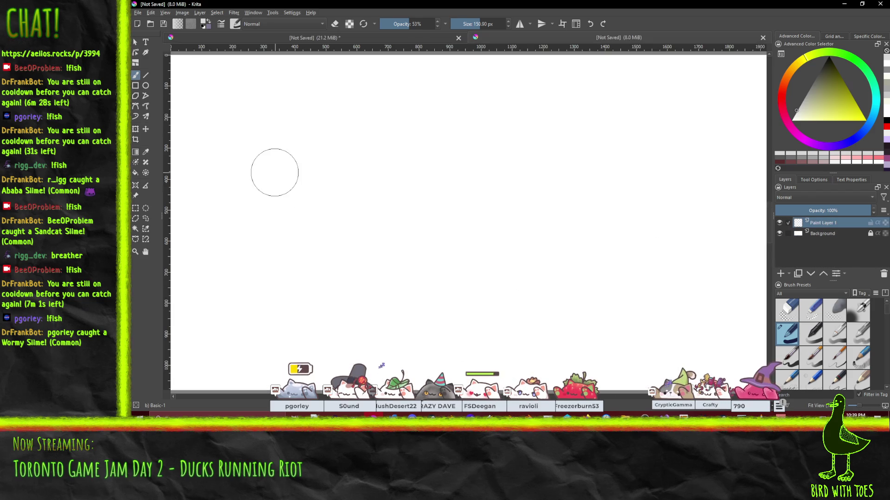
# Place a new text box near the top-left of the canvas with the Text tool
pyautogui.scroll(1, 277, 172)
pyautogui.scroll(1, 350, 189)
pyautogui.scroll(1, 394, 199)
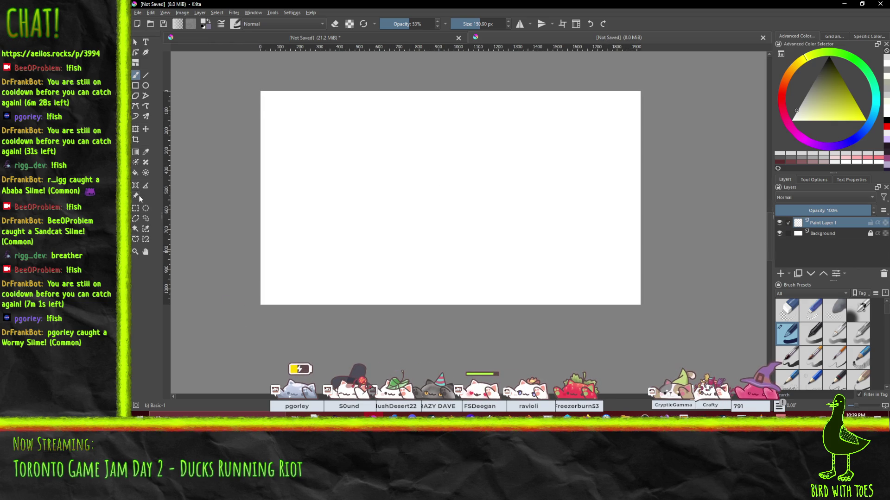
pyautogui.click(146, 42)
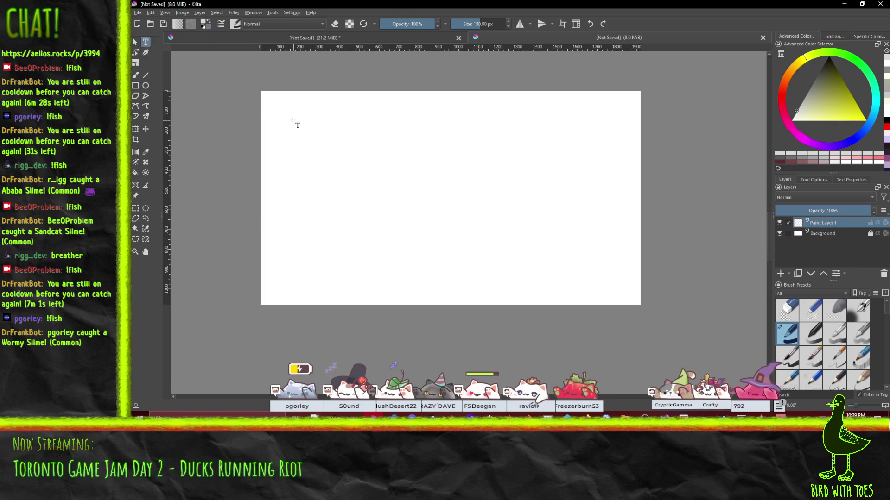
pyautogui.click(284, 107)
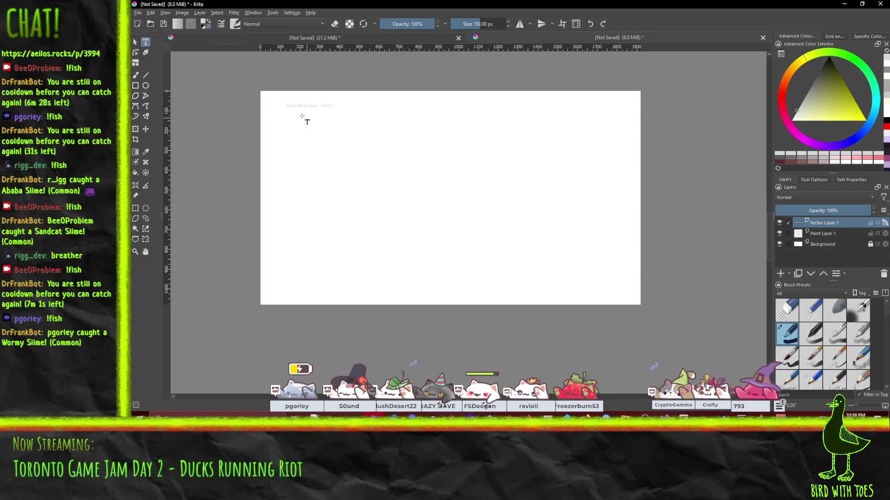
# Select the placeholder text and show its settings in Text Properties
pyautogui.moveTo(290, 106); pyautogui.dragTo(367, 103)
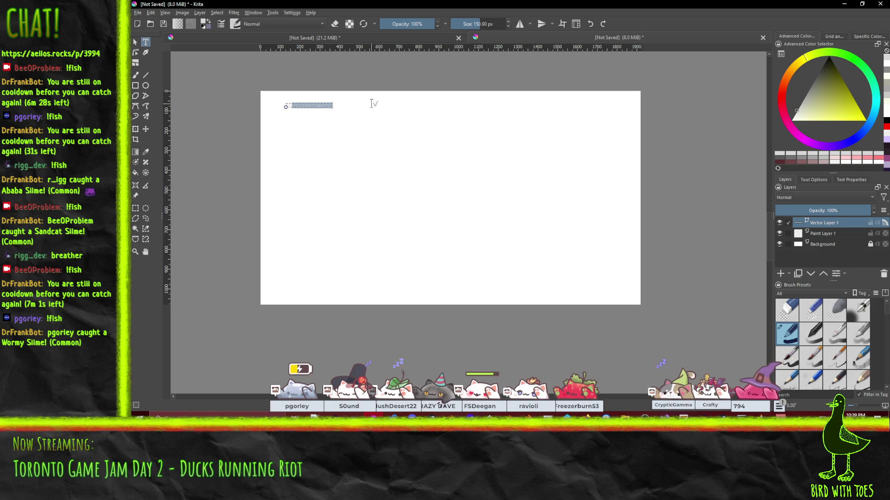
pyautogui.moveTo(287, 105); pyautogui.dragTo(333, 104)
pyautogui.click(845, 181)
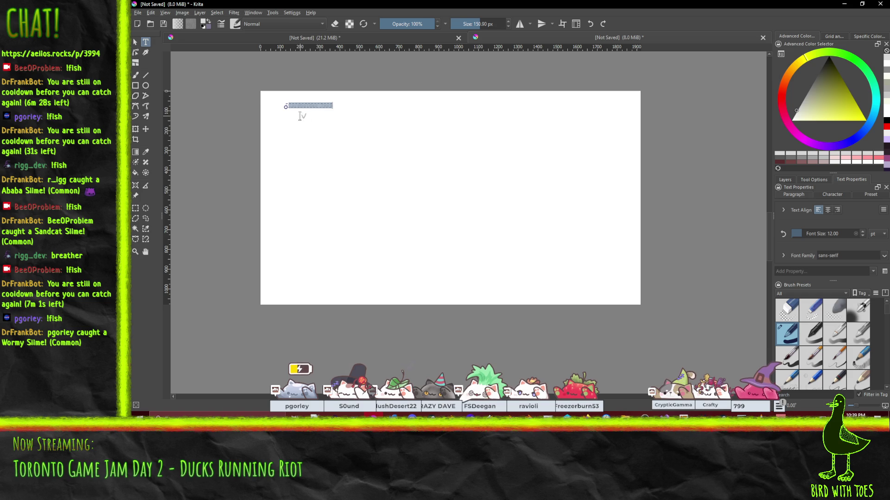
pyautogui.click(286, 105)
# Select the placeholder text, applying 8514fix, and enlarge the text settings panel
pyautogui.moveTo(287, 105); pyautogui.dragTo(368, 104)
pyautogui.click(883, 256)
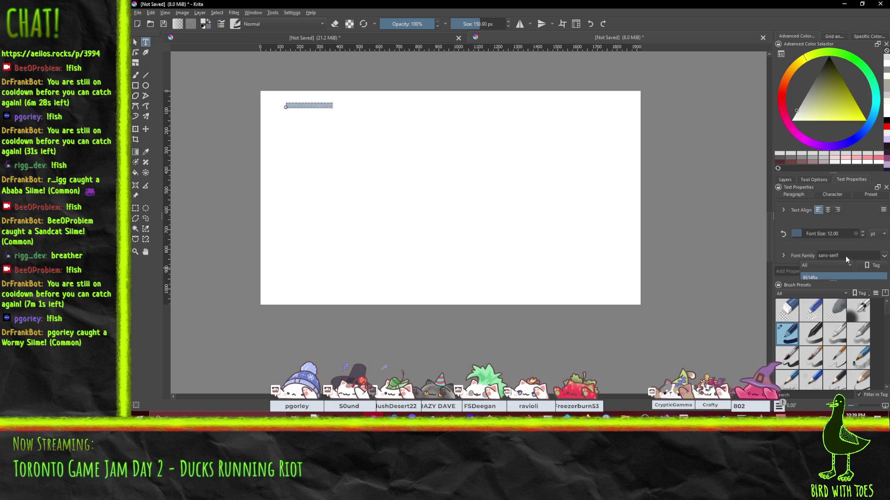
pyautogui.press('Return')
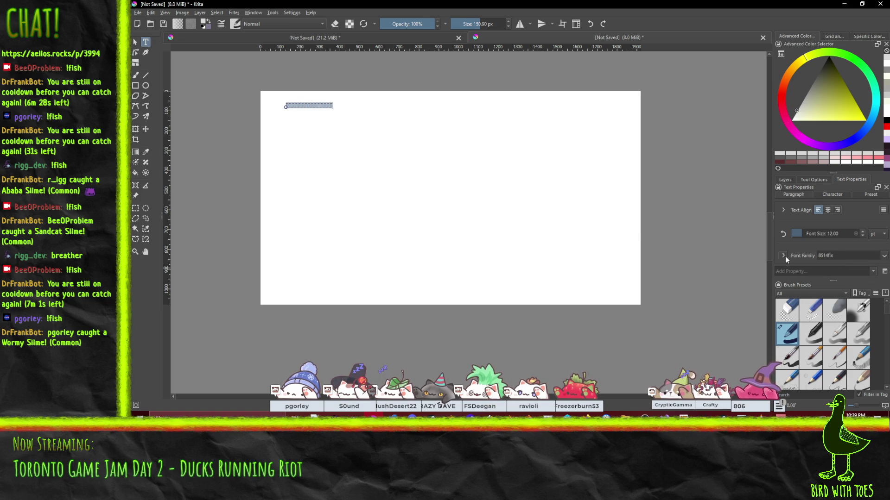
pyautogui.click(785, 257)
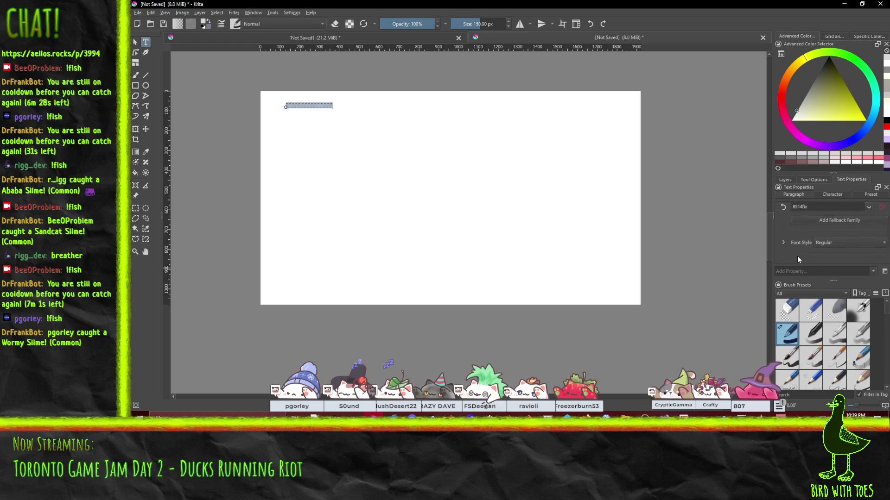
pyautogui.scroll(2, 798, 259)
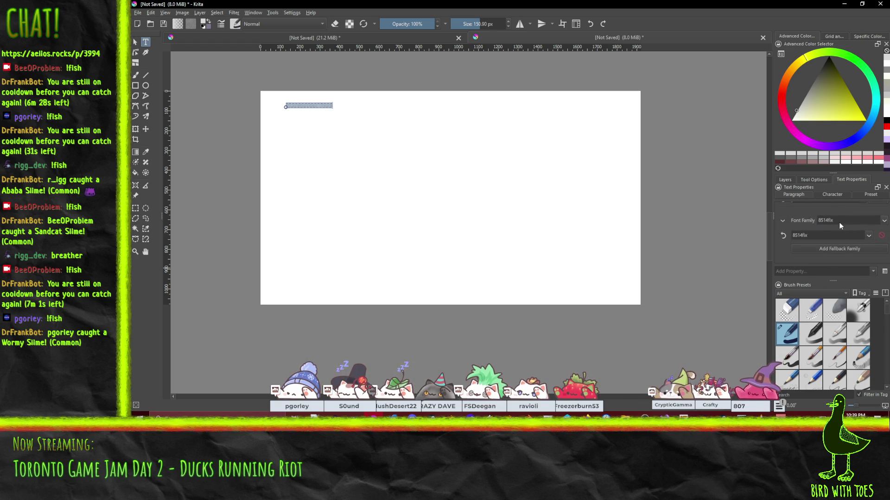
pyautogui.scroll(-3, 858, 224)
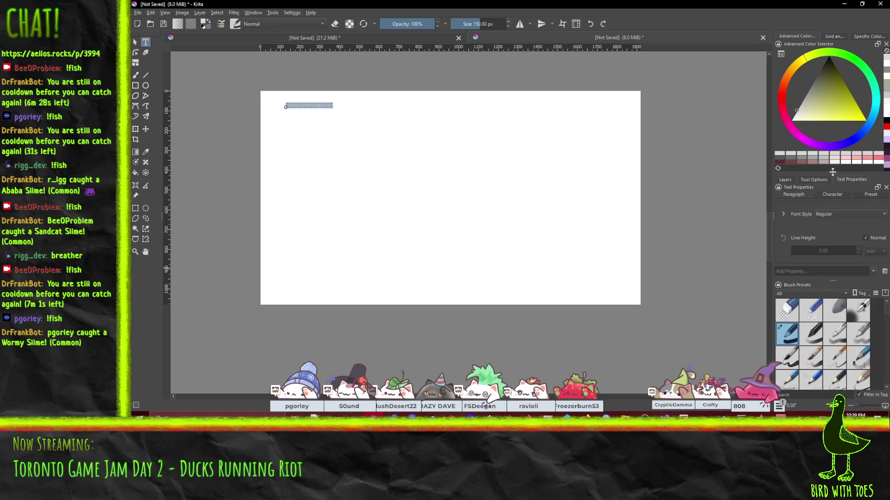
pyautogui.moveTo(829, 170); pyautogui.dragTo(833, 117)
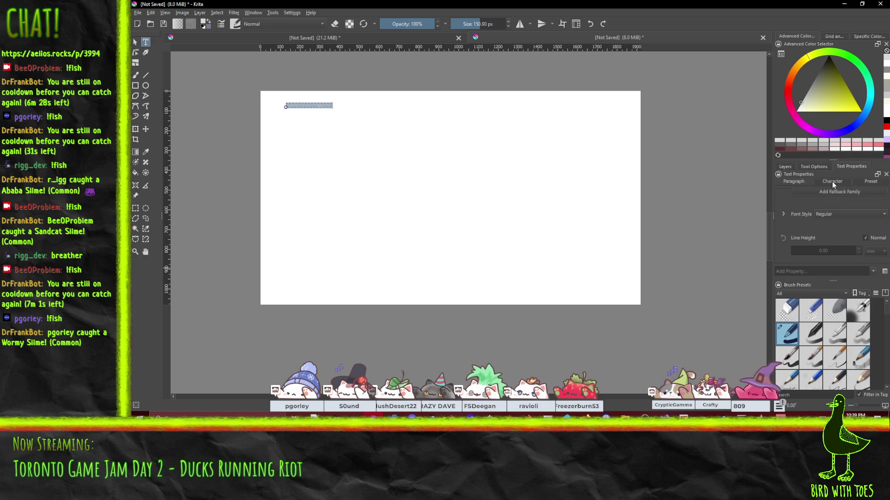
pyautogui.click(797, 180)
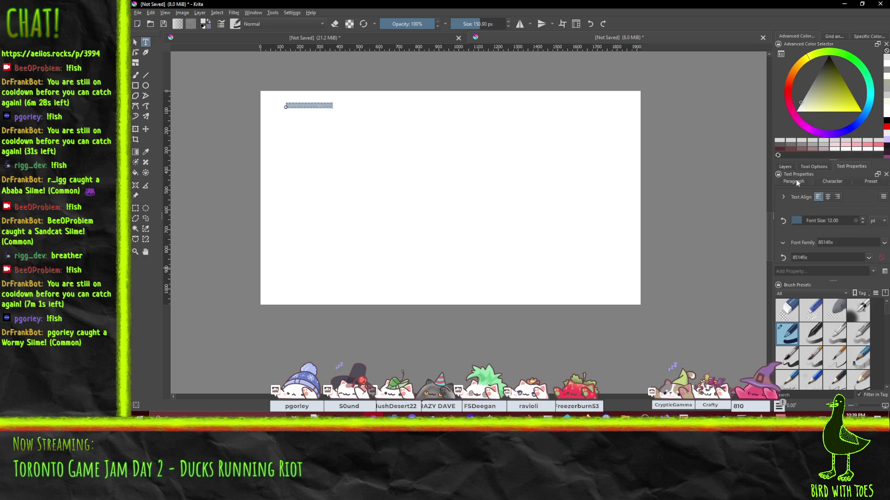
# Scroll through the font family list and set the text font to Goldman
pyautogui.click(881, 243)
pyautogui.scroll(-2, 830, 273)
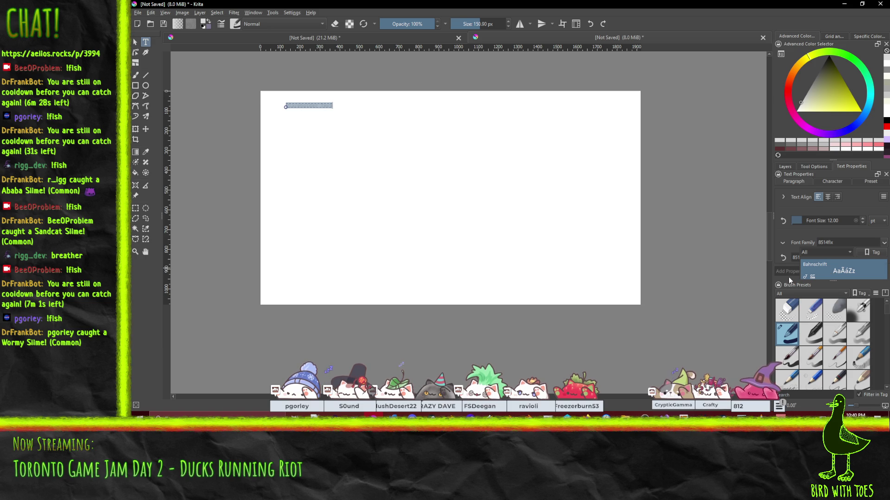
pyautogui.moveTo(830, 281); pyautogui.dragTo(831, 332)
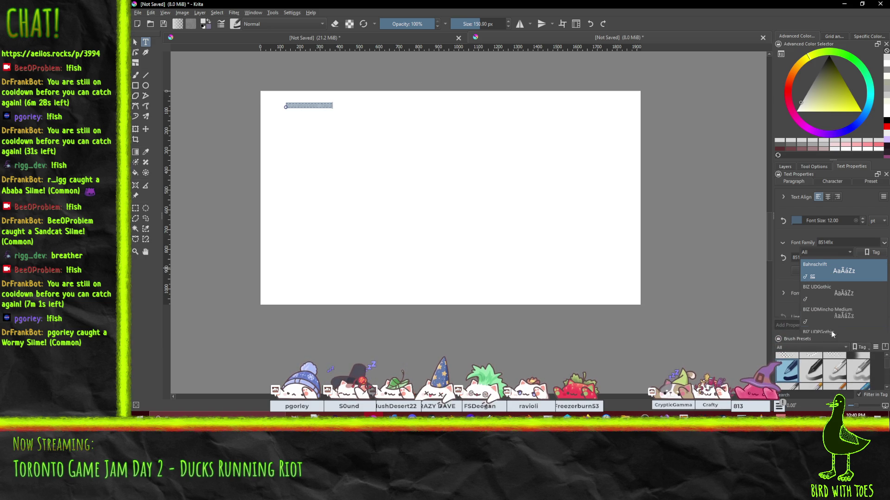
pyautogui.scroll(-2, 845, 282)
pyautogui.scroll(-1, 846, 282)
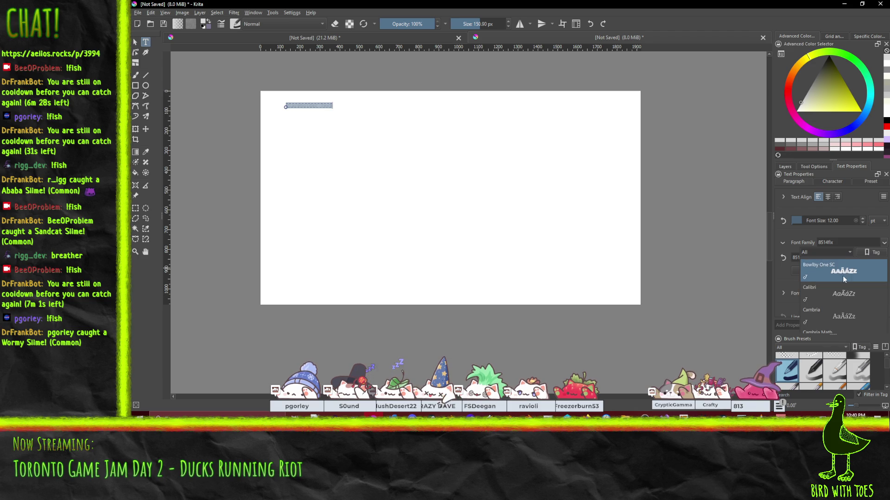
pyautogui.scroll(-4, 840, 270)
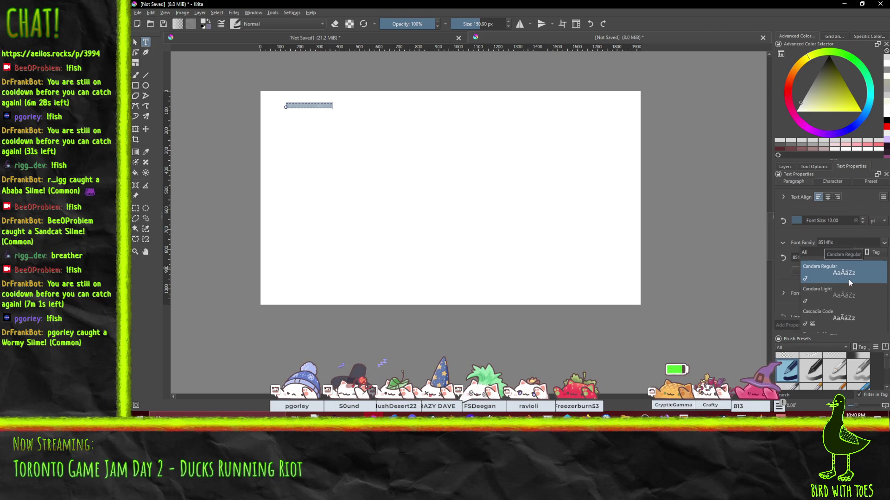
pyautogui.scroll(-2, 849, 279)
pyautogui.scroll(-2, 849, 278)
pyautogui.scroll(-1, 849, 279)
pyautogui.scroll(-2, 850, 279)
pyautogui.scroll(-1, 849, 280)
pyautogui.scroll(-1, 849, 280)
pyautogui.scroll(-1, 850, 280)
pyautogui.scroll(-1, 849, 280)
pyautogui.scroll(-1, 850, 280)
pyautogui.scroll(-1, 849, 280)
pyautogui.scroll(-2, 849, 280)
pyautogui.scroll(-2, 849, 280)
pyautogui.scroll(-2, 849, 280)
pyautogui.scroll(-1, 849, 280)
pyautogui.scroll(-2, 849, 280)
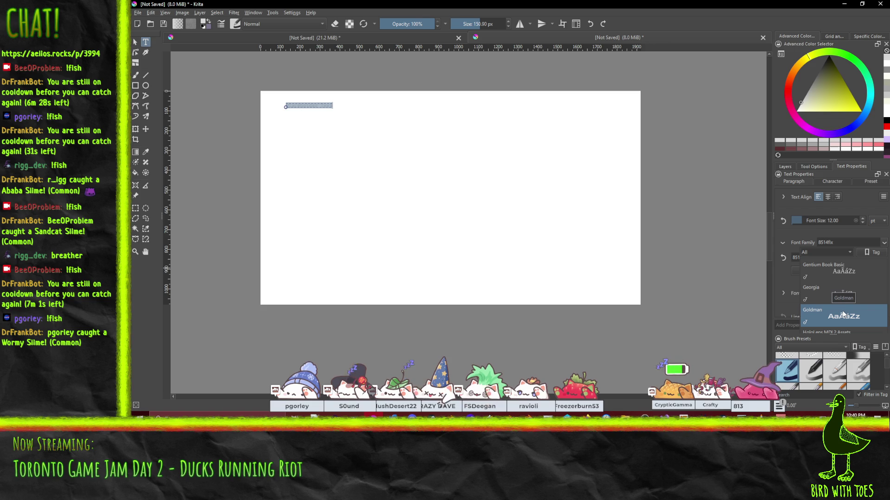
pyautogui.moveTo(844, 314); pyautogui.dragTo(843, 294)
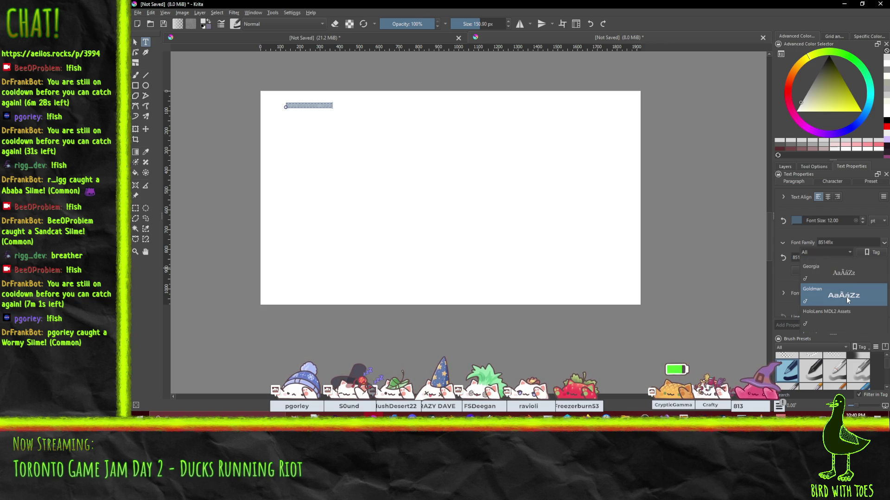
pyautogui.click(845, 296)
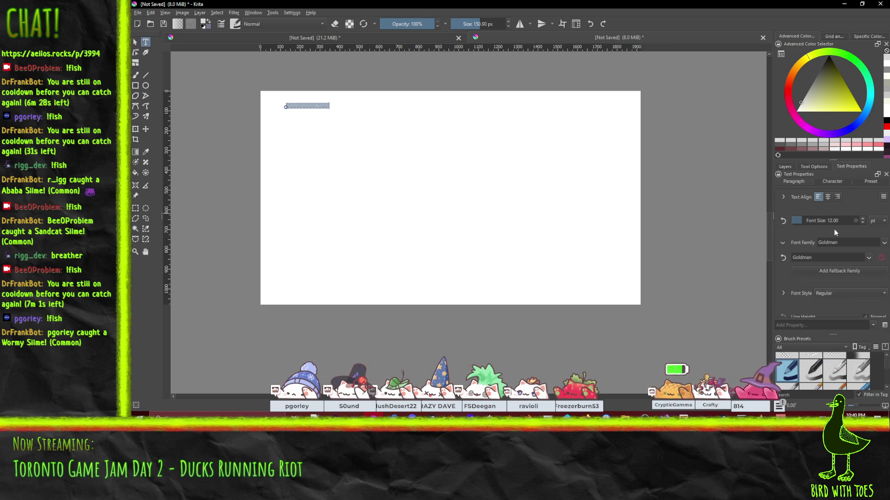
# Set the font size to 100 and replace the placeholder text with DUCKS
pyautogui.moveTo(830, 218)
pyautogui.mouseDown()
pyautogui.moveTo(822, 221)
pyautogui.moveTo(837, 223)
pyautogui.mouseUp()
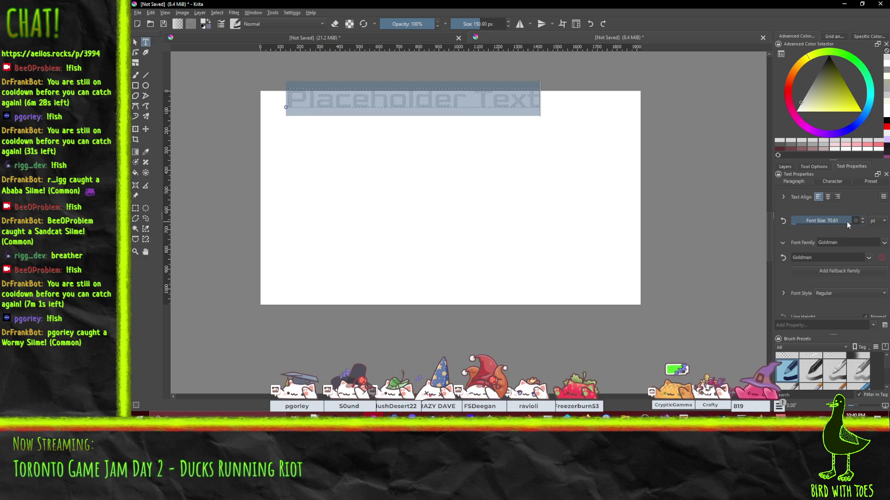
pyautogui.moveTo(832, 222); pyautogui.dragTo(841, 218)
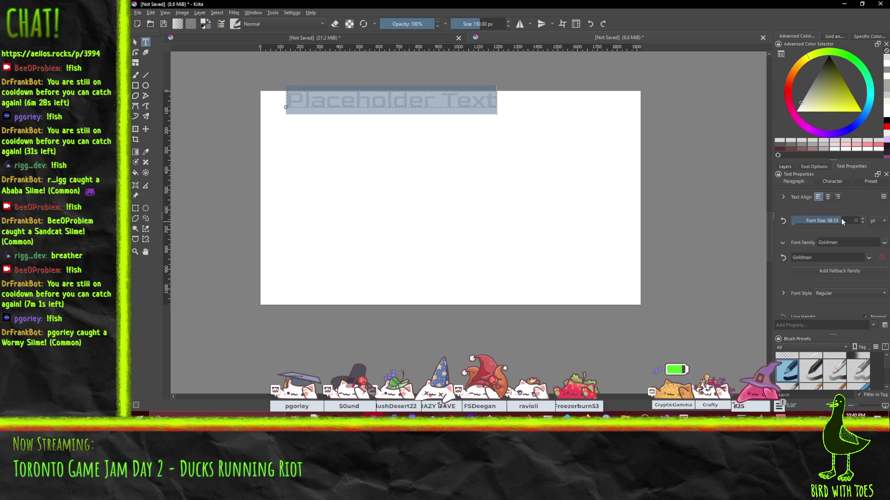
pyautogui.click(841, 218)
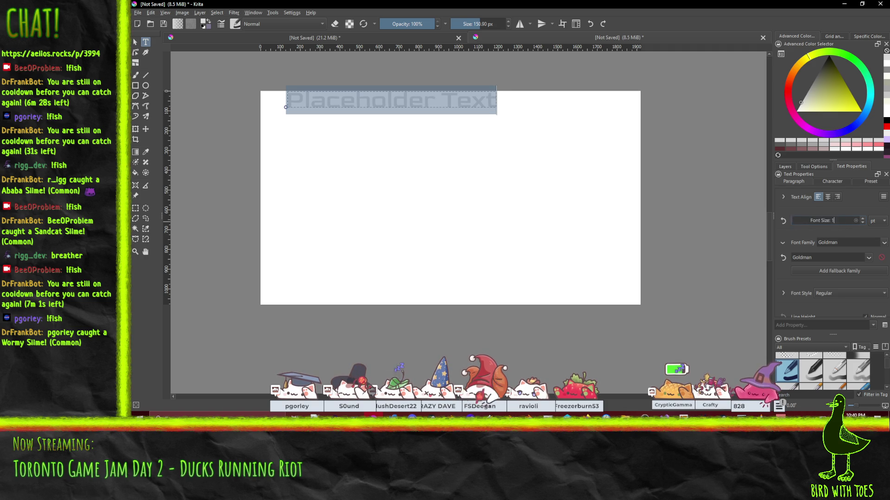
pyautogui.write('100')
pyautogui.press('Return')
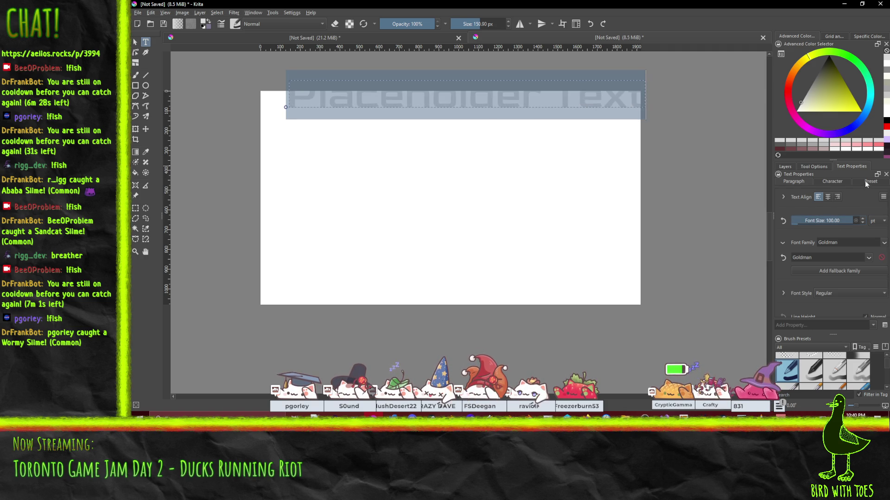
pyautogui.click(350, 100)
pyautogui.hotkey('ctrl', 'a')
pyautogui.write('DUCKS')
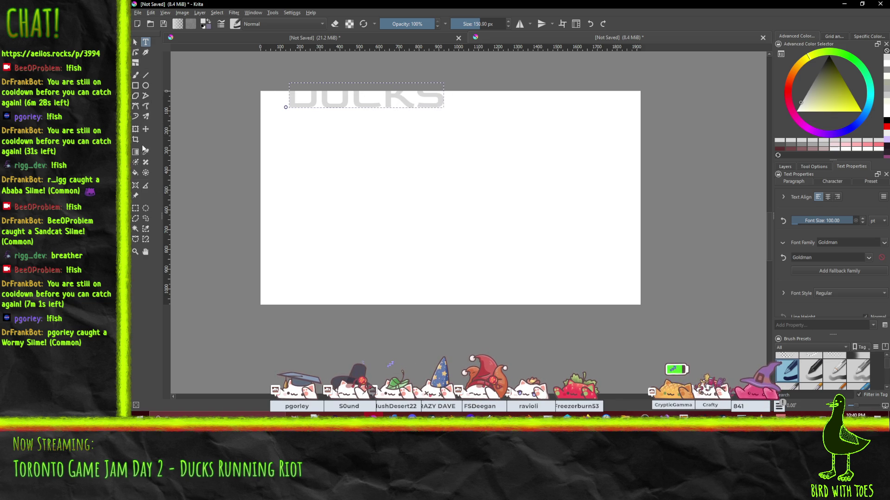
# Move DUCKS down and left, make it black, and add a text box below
pyautogui.click(145, 129)
pyautogui.moveTo(295, 104); pyautogui.dragTo(285, 121)
pyautogui.click(785, 166)
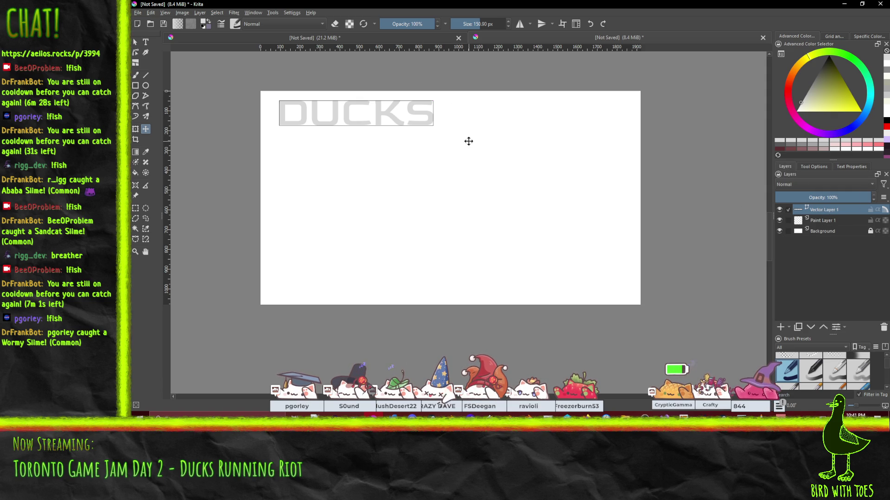
pyautogui.moveTo(802, 102); pyautogui.dragTo(830, 57)
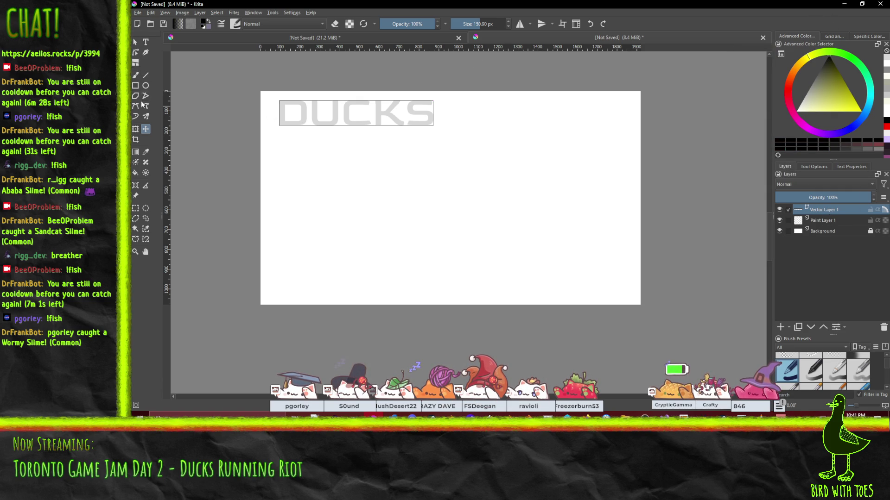
pyautogui.click(145, 41)
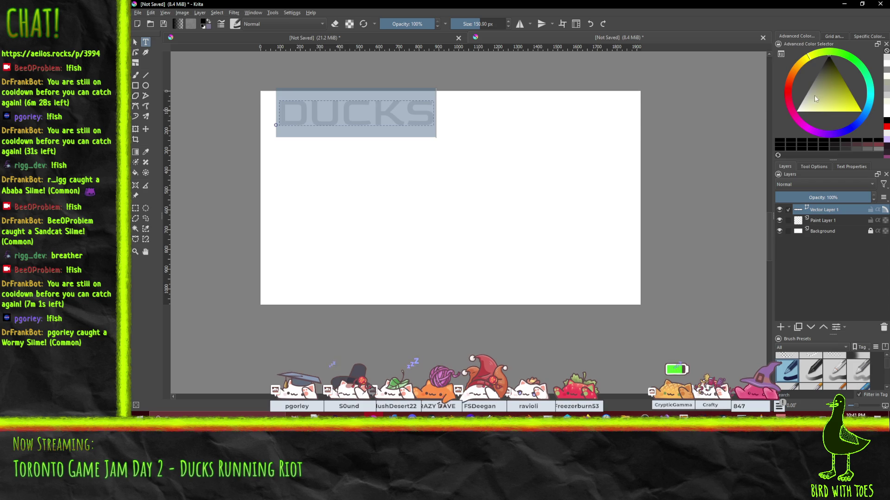
pyautogui.moveTo(809, 93); pyautogui.dragTo(829, 56)
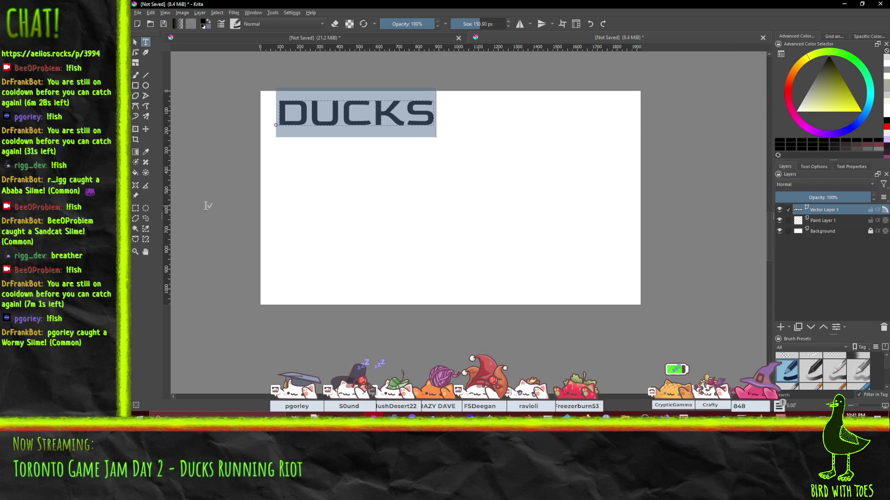
pyautogui.press('Escape')
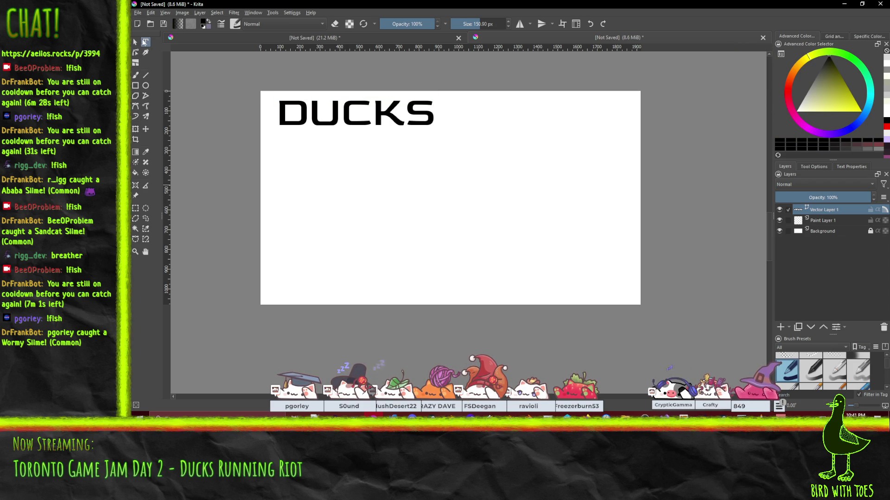
pyautogui.click(315, 165)
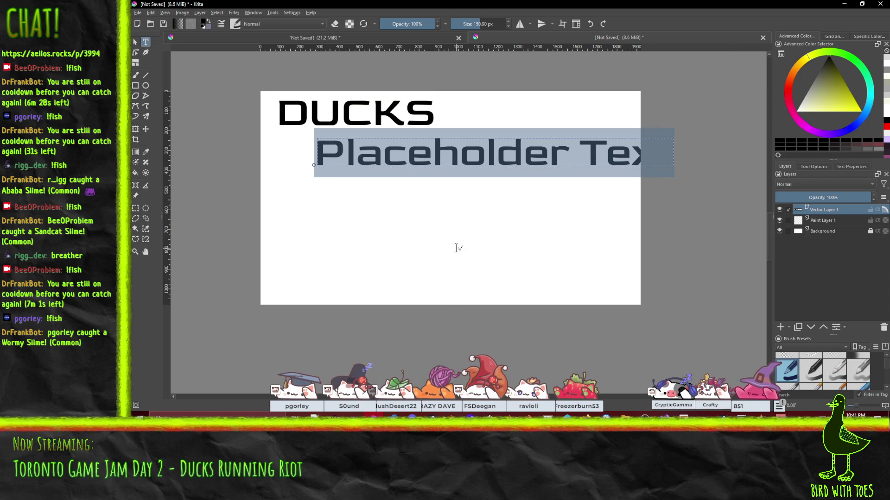
# Type RUNNING in the new text box, deleting the stray trailing F
pyautogui.write('RUNNINGF')
pyautogui.hotkey('ctrl', 'a')
pyautogui.press('End')
pyautogui.press('BackSpace')
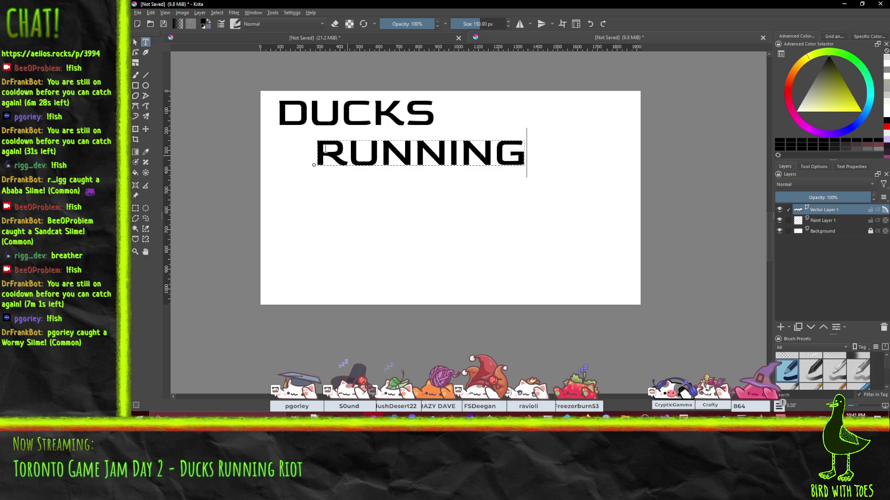
# Enlarge the DUCKS text to 150 pt in Text Properties
pyautogui.doubleClick(393, 119)
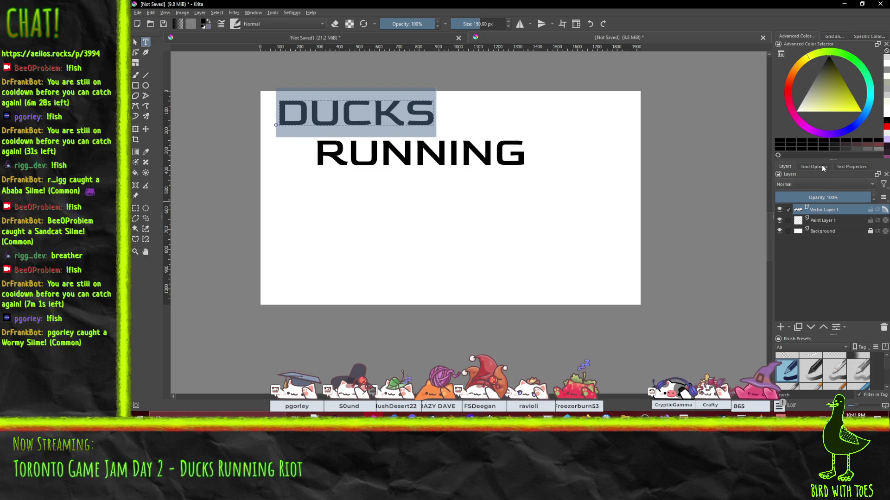
pyautogui.click(818, 166)
pyautogui.click(852, 167)
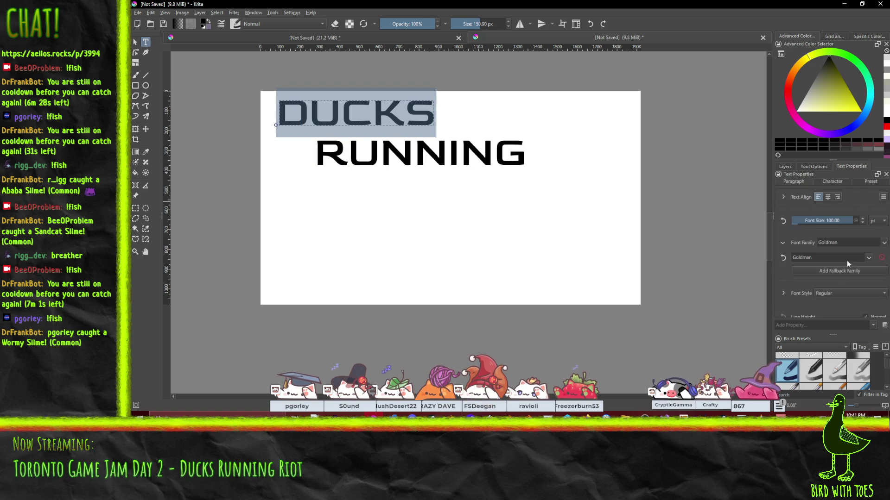
pyautogui.moveTo(836, 222); pyautogui.dragTo(826, 218)
pyautogui.click(827, 219)
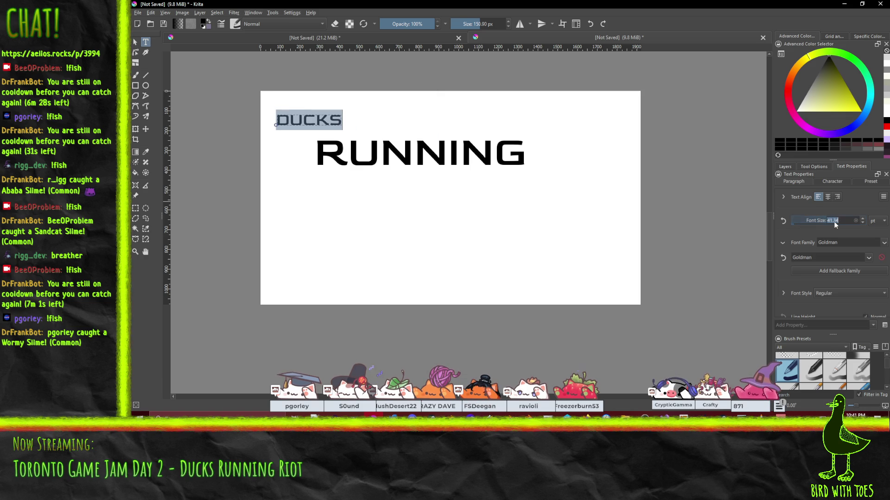
pyautogui.write('150')
pyautogui.press('Return')
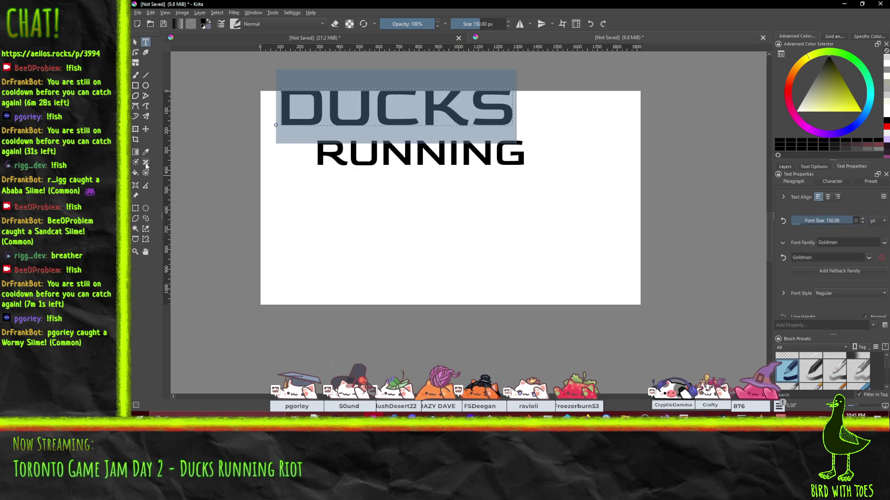
# Move the title lower on the page and position RUNNING slightly indented beneath DUCKS
pyautogui.press('t')
pyautogui.moveTo(290, 122); pyautogui.dragTo(289, 148)
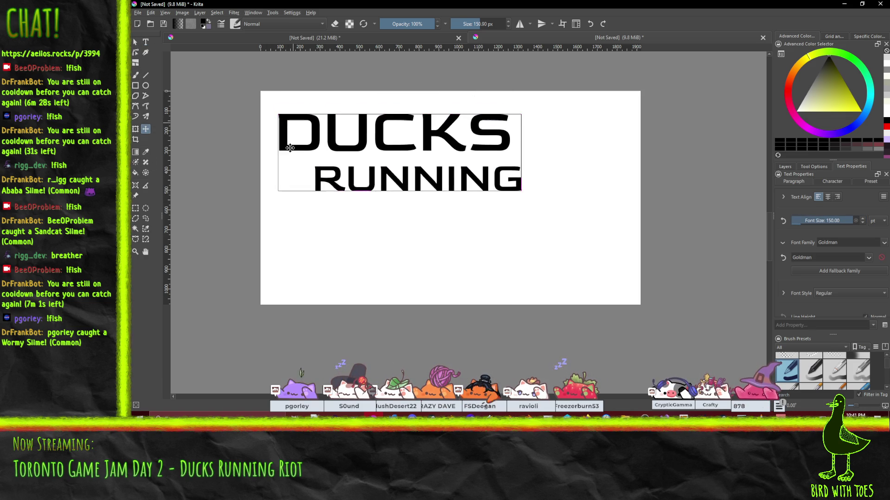
pyautogui.click(789, 166)
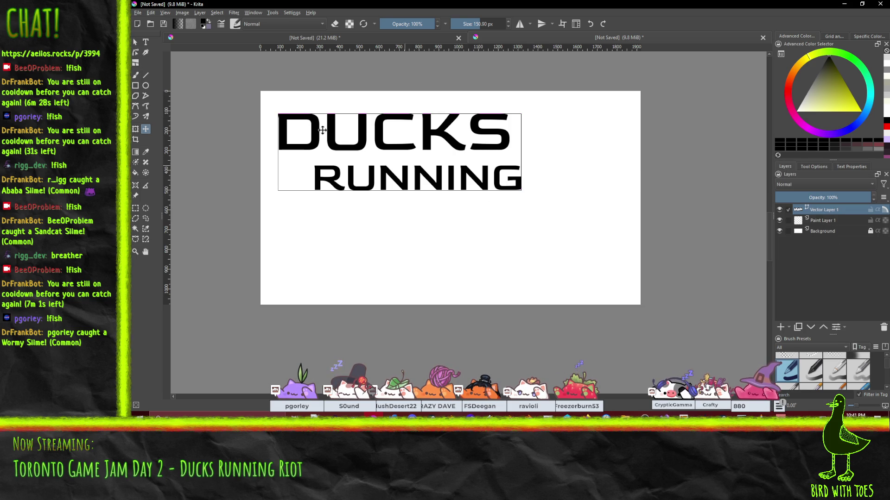
pyautogui.press('t')
pyautogui.tripleClick(344, 184)
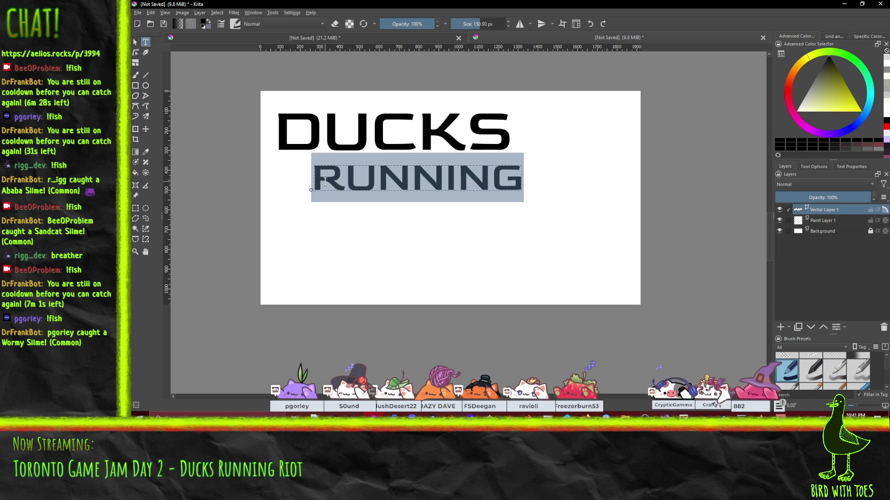
pyautogui.moveTo(355, 157)
pyautogui.mouseDown()
pyautogui.moveTo(374, 152)
pyautogui.moveTo(340, 157)
pyautogui.mouseUp()
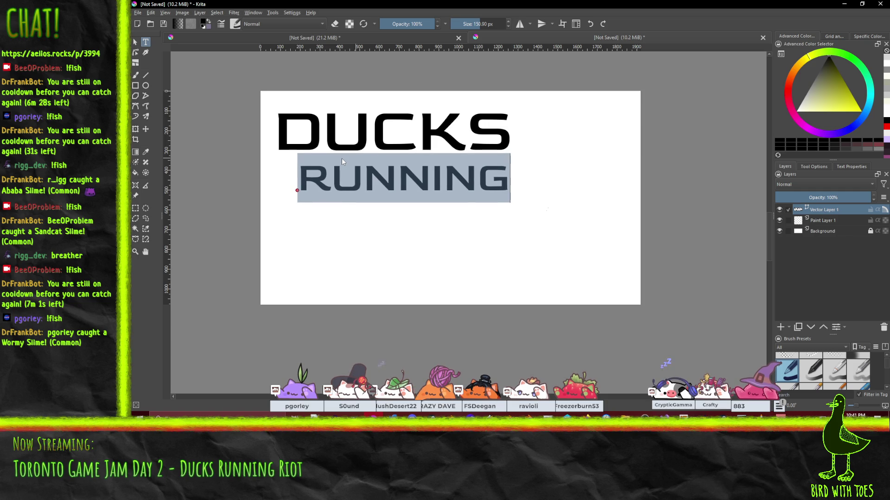
pyautogui.moveTo(341, 161)
pyautogui.mouseDown()
pyautogui.moveTo(350, 158)
pyautogui.moveTo(340, 160)
pyautogui.moveTo(343, 151)
pyautogui.mouseUp()
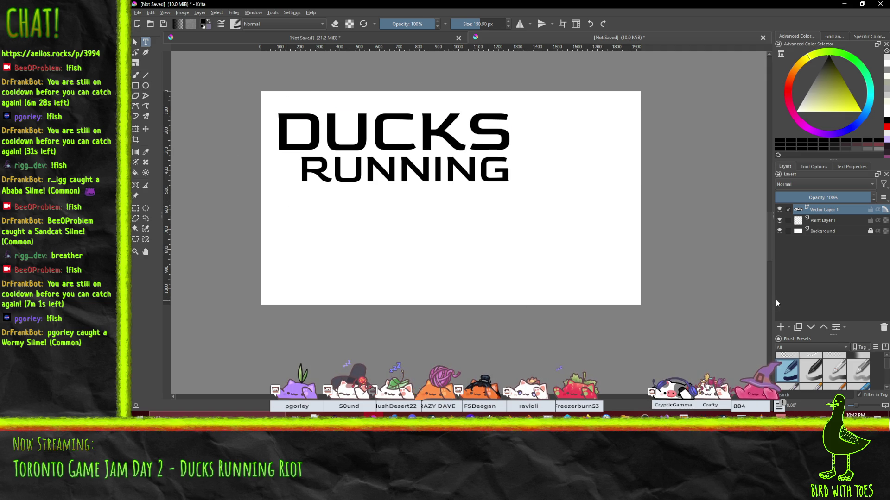
pyautogui.click(824, 221)
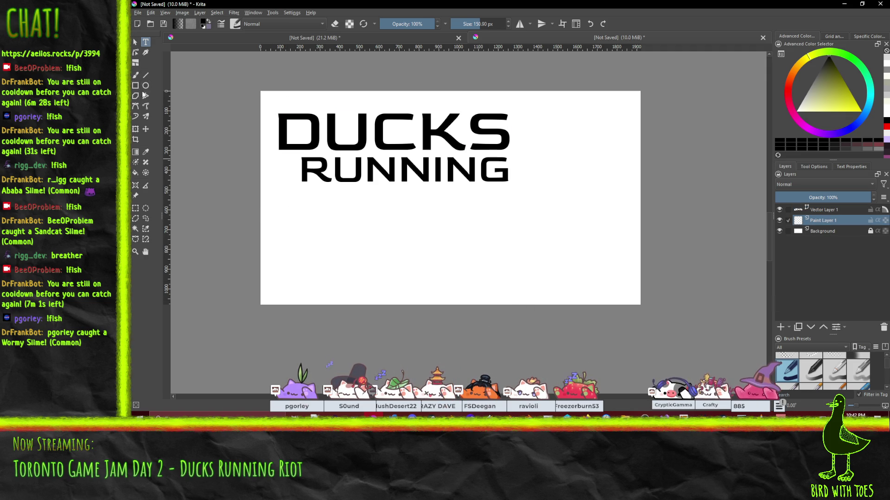
# Paint a trial stroke with the Charcoal pencil large brush and undo it
pyautogui.click(136, 74)
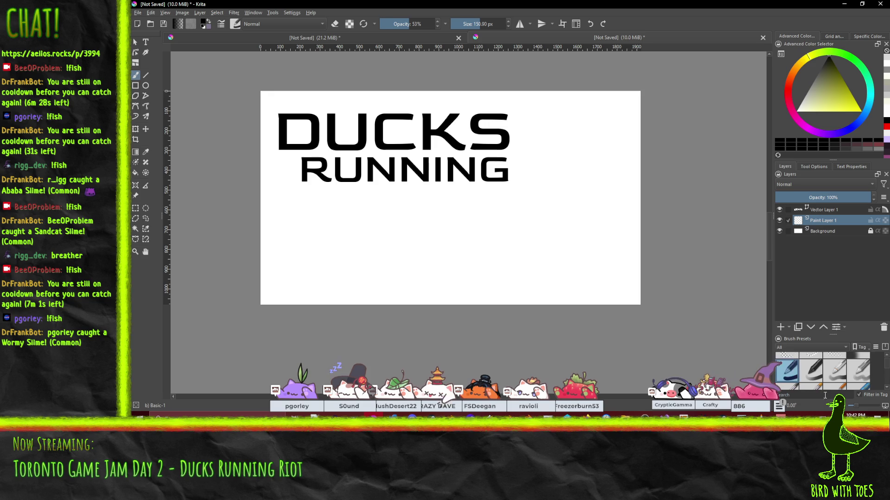
pyautogui.scroll(-2, 837, 363)
pyautogui.moveTo(836, 335); pyautogui.dragTo(836, 268)
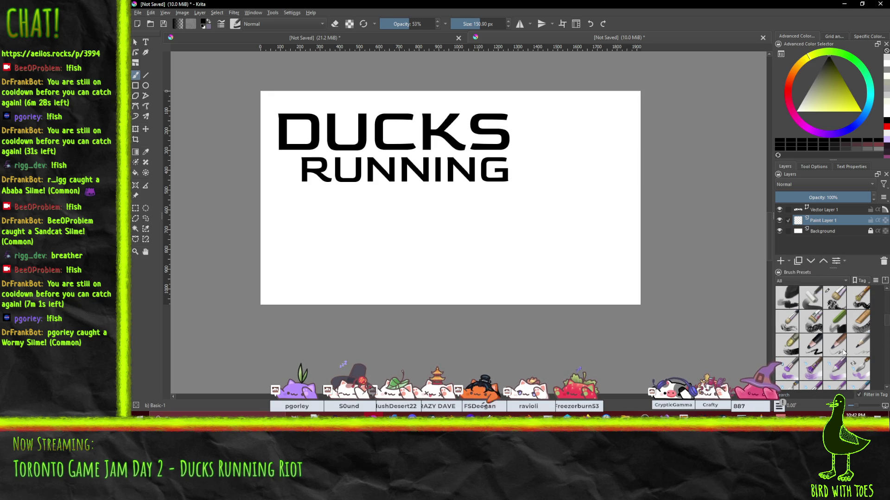
pyautogui.click(811, 345)
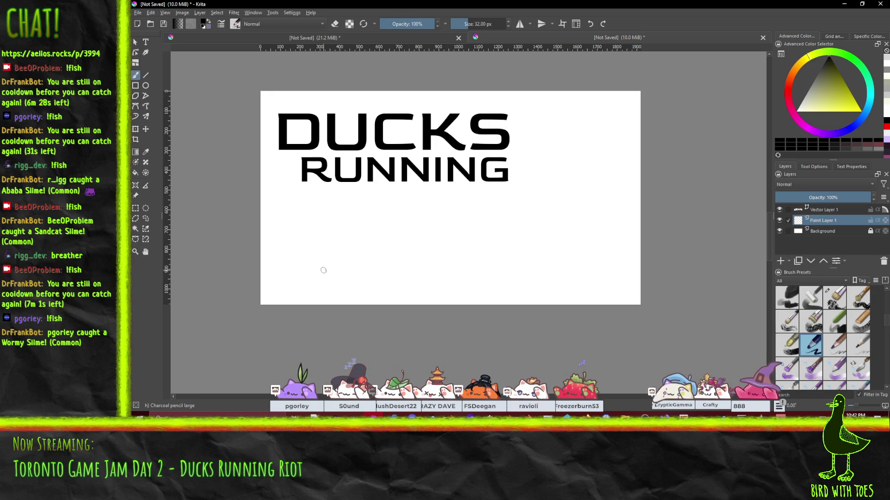
pyautogui.moveTo(323, 269); pyautogui.dragTo(370, 210)
pyautogui.hotkey('ctrl', 'z')
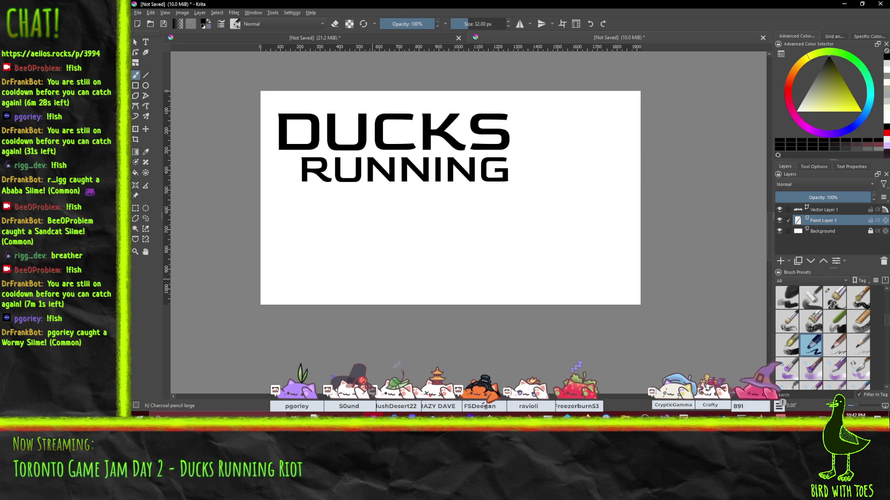
# Test other brush presets below RUNNING, undo the strokes, and switch to full-screen canvas
pyautogui.press('/')
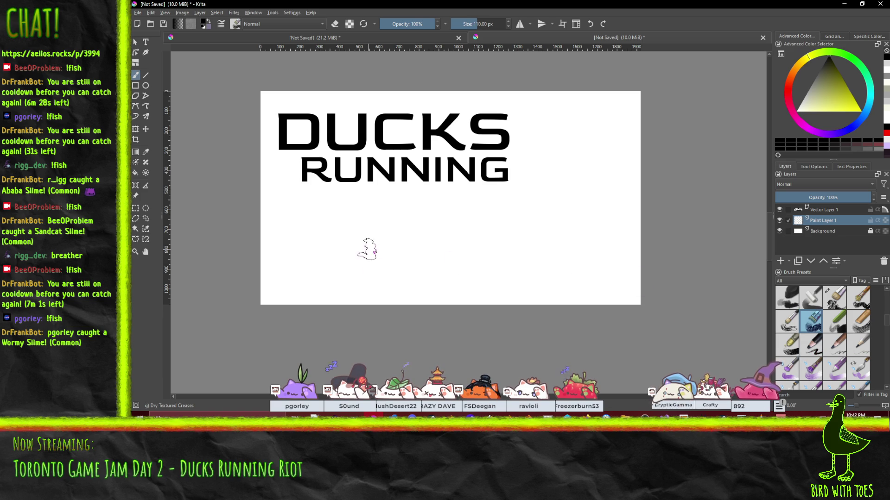
pyautogui.moveTo(350, 271); pyautogui.dragTo(401, 197)
pyautogui.hotkey('ctrl', 'z')
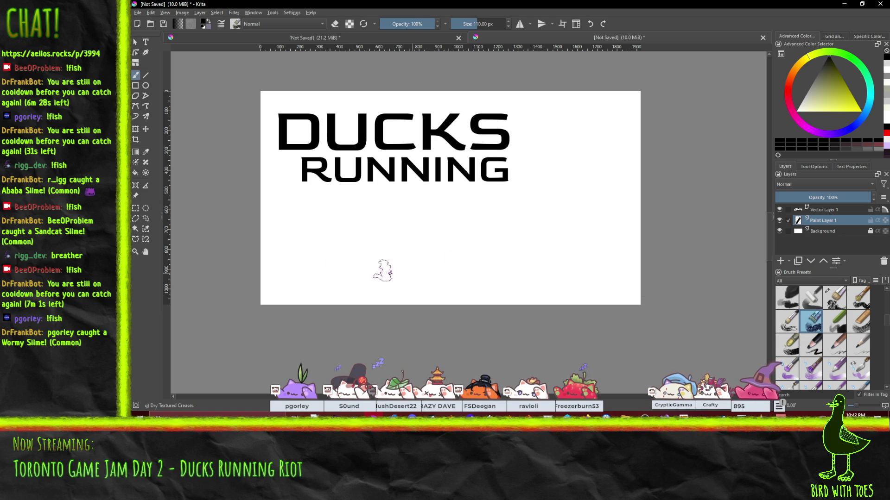
pyautogui.press('/')
pyautogui.moveTo(302, 278); pyautogui.dragTo(354, 200)
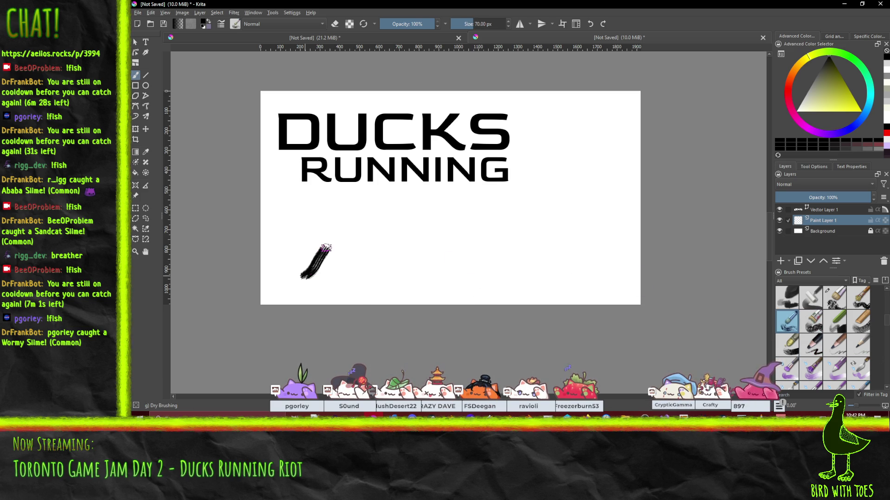
pyautogui.hotkey('ctrl', 'z')
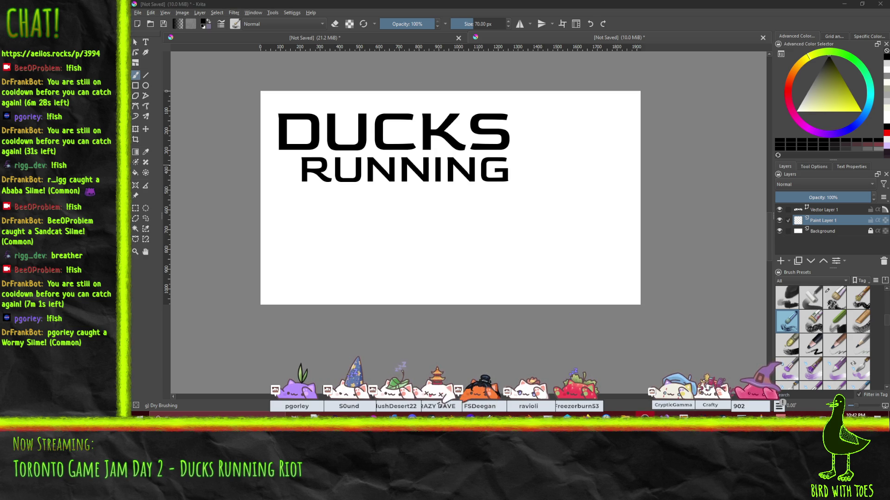
pyautogui.hotkey('ctrl', 'shift', 'f')
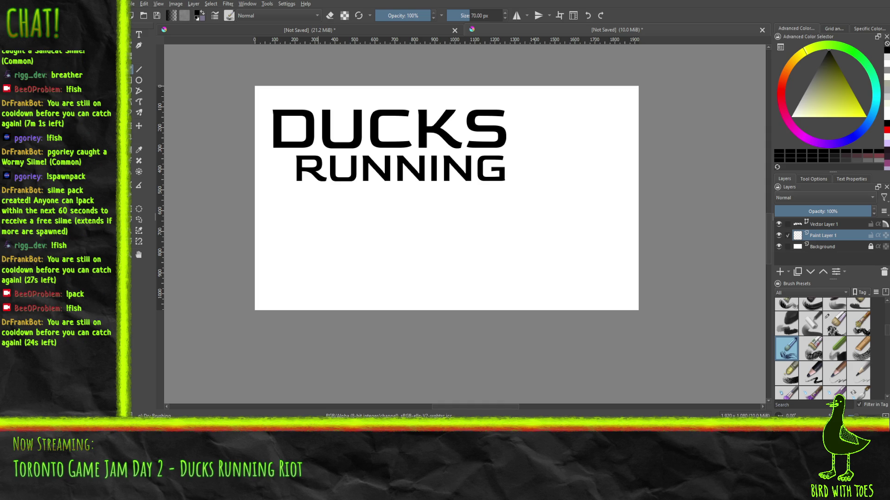
# Paint test strokes below RUNNING at about half opacity, then undo them
pyautogui.moveTo(308, 249)
pyautogui.mouseDown()
pyautogui.moveTo(326, 211)
pyautogui.moveTo(299, 265)
pyautogui.moveTo(331, 211)
pyautogui.mouseUp()
pyautogui.hotkey('ctrl', 'z')
pyautogui.click(405, 15)
pyautogui.moveTo(314, 263); pyautogui.dragTo(332, 218)
pyautogui.moveTo(318, 249)
pyautogui.mouseDown()
pyautogui.moveTo(315, 267)
pyautogui.moveTo(342, 210)
pyautogui.mouseUp()
pyautogui.moveTo(317, 266); pyautogui.dragTo(342, 210)
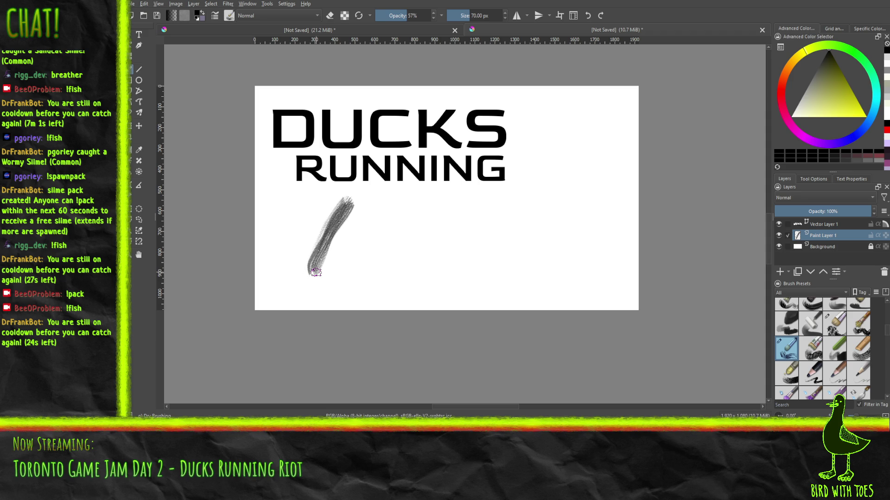
pyautogui.hotkey('ctrl', 'z')
pyautogui.hotkey('ctrl', 'z')
# Try three other brush presets, including a smaller charcoal one, undoing each test stroke
pyautogui.hotkey('ctrl', 'z')
pyautogui.hotkey('ctrl', 'z')
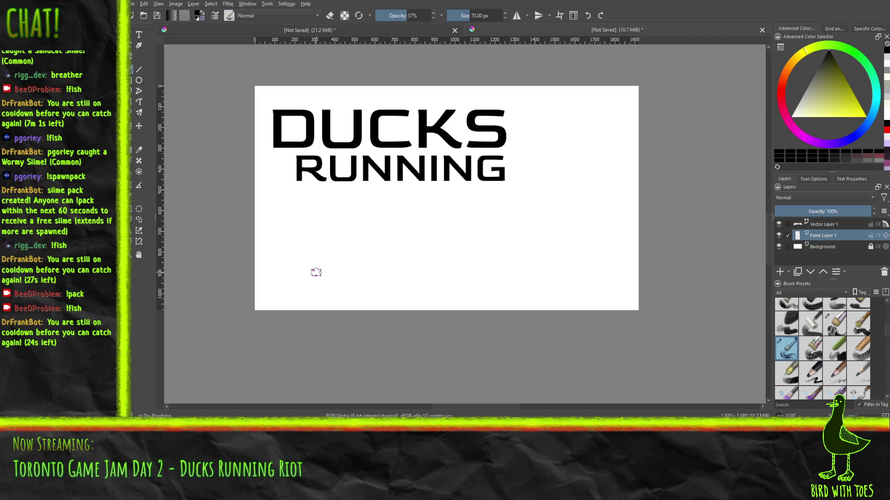
pyautogui.click(811, 350)
pyautogui.moveTo(320, 275)
pyautogui.mouseDown()
pyautogui.moveTo(342, 214)
pyautogui.moveTo(348, 224)
pyautogui.moveTo(325, 259)
pyautogui.mouseUp()
pyautogui.hotkey('ctrl', 'z')
pyautogui.hotkey('ctrl', 'z')
pyautogui.hotkey('ctrl', 'z')
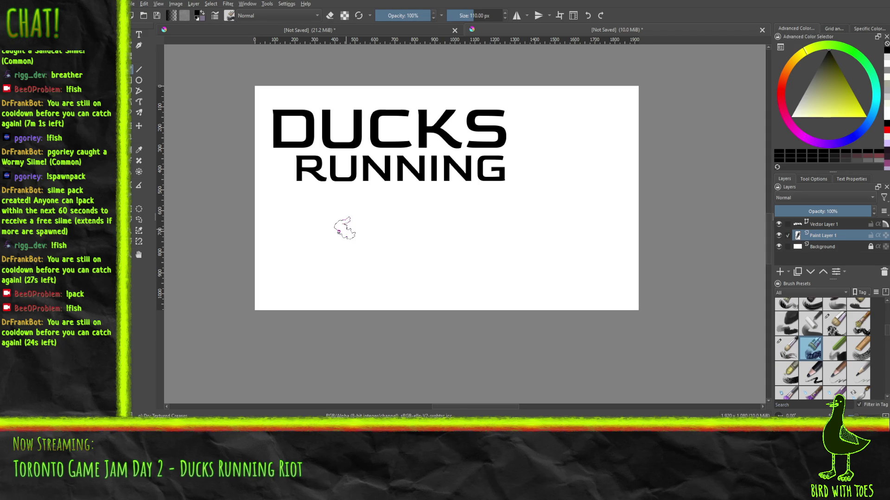
pyautogui.click(834, 348)
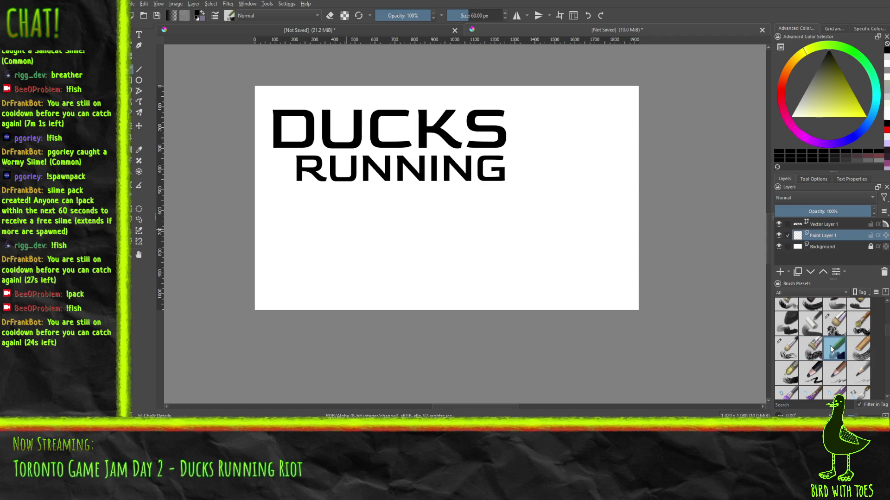
pyautogui.moveTo(320, 272); pyautogui.dragTo(348, 214)
pyautogui.moveTo(323, 269); pyautogui.dragTo(348, 214)
pyautogui.hotkey('ctrl', 'z')
pyautogui.hotkey('ctrl', 'z')
pyautogui.click(811, 373)
pyautogui.moveTo(330, 262); pyautogui.dragTo(358, 227)
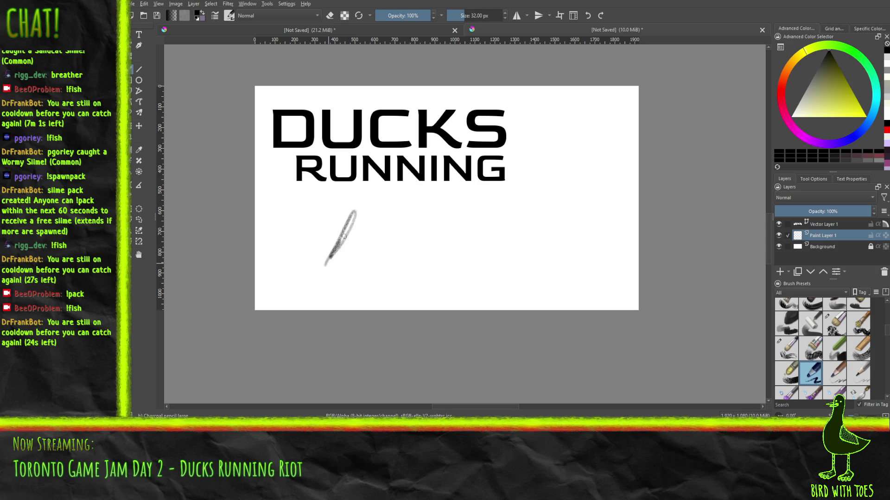
pyautogui.hotkey('ctrl', 'z')
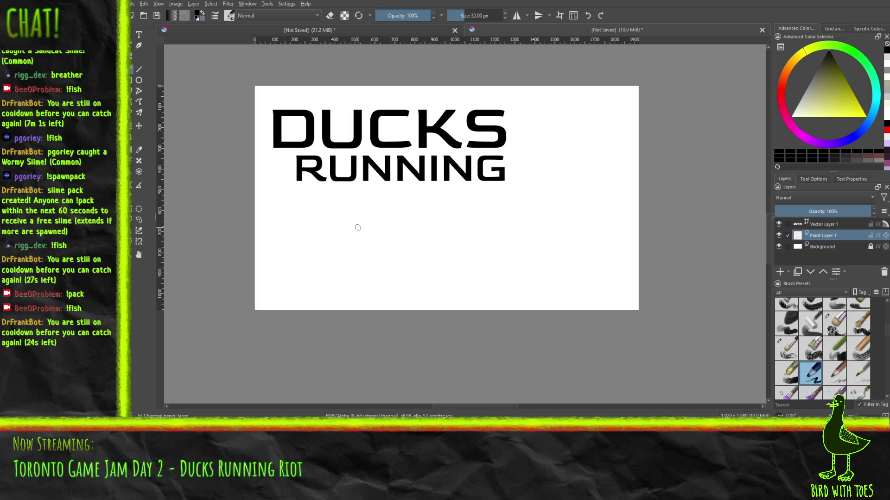
# Test the Charcoal Pencil Medium preset at its default size and at about 28 px, undoing the strokes
pyautogui.click(840, 381)
pyautogui.moveTo(322, 280); pyautogui.dragTo(364, 201)
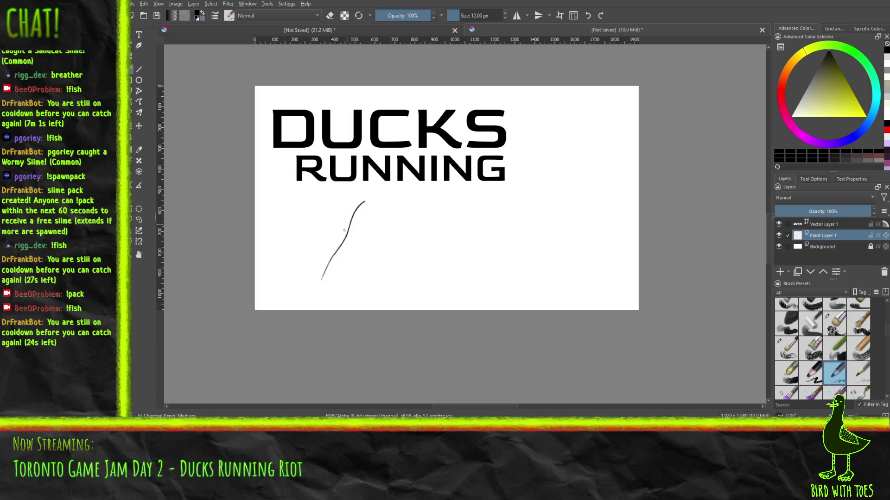
pyautogui.hotkey('ctrl', 'z')
pyautogui.click(463, 16)
pyautogui.moveTo(316, 281)
pyautogui.mouseDown()
pyautogui.moveTo(343, 203)
pyautogui.moveTo(324, 283)
pyautogui.moveTo(348, 209)
pyautogui.mouseUp()
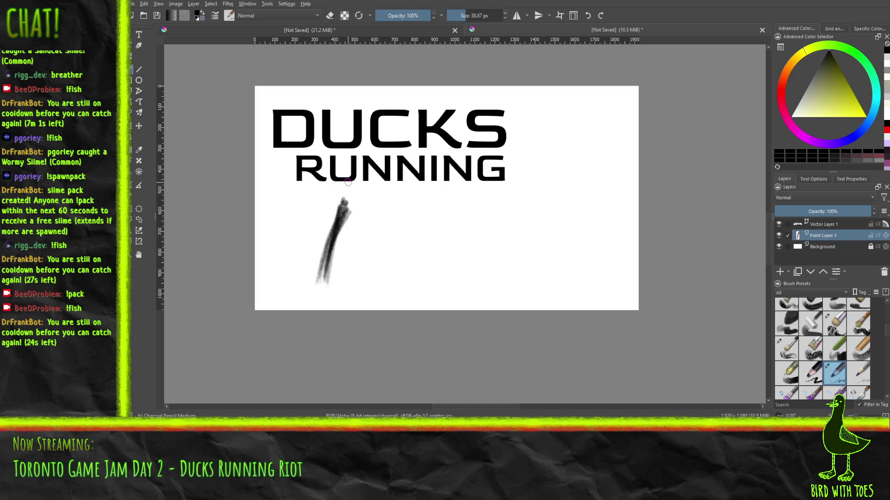
pyautogui.hotkey('ctrl', 'z')
pyautogui.hotkey('ctrl', 'z')
pyautogui.hotkey('ctrl', 'z')
pyautogui.hotkey('ctrl', 'z')
pyautogui.hotkey('ctrl', 'z')
pyautogui.hotkey('ctrl', 'z')
pyautogui.hotkey('ctrl', 'z')
pyautogui.hotkey('ctrl', 'z')
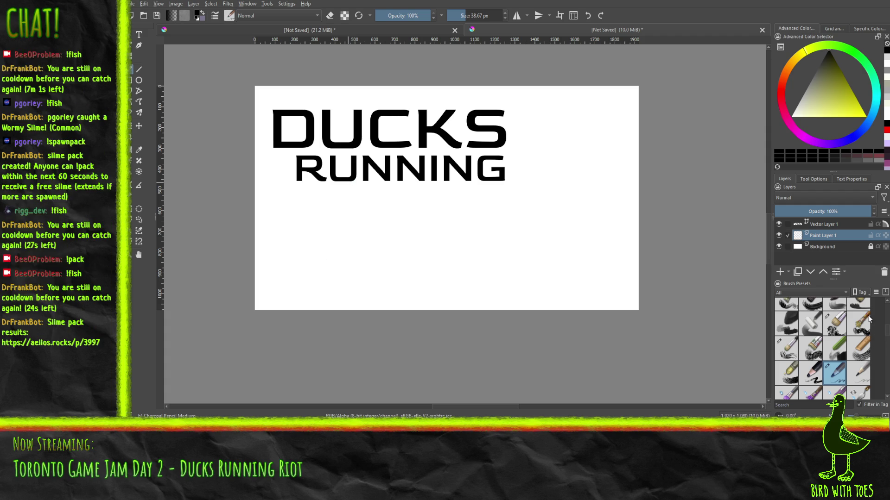
# Reduce the Charcoal Pencil Medium size to 12.21 px and check it with test strokes, then undo them
pyautogui.moveTo(460, 15); pyautogui.dragTo(455, 15)
pyautogui.moveTo(317, 278)
pyautogui.mouseDown()
pyautogui.moveTo(340, 204)
pyautogui.moveTo(317, 271)
pyautogui.mouseUp()
pyautogui.moveTo(342, 209)
pyautogui.mouseDown()
pyautogui.moveTo(315, 275)
pyautogui.moveTo(339, 206)
pyautogui.mouseUp()
pyautogui.moveTo(317, 279)
pyautogui.mouseDown()
pyautogui.moveTo(352, 194)
pyautogui.moveTo(321, 271)
pyautogui.mouseUp()
pyautogui.moveTo(348, 211)
pyautogui.mouseDown()
pyautogui.moveTo(324, 258)
pyautogui.moveTo(353, 204)
pyautogui.moveTo(321, 285)
pyautogui.moveTo(348, 201)
pyautogui.moveTo(318, 278)
pyautogui.moveTo(342, 211)
pyautogui.mouseUp()
pyautogui.moveTo(323, 284); pyautogui.dragTo(349, 206)
pyautogui.moveTo(323, 254); pyautogui.dragTo(337, 202)
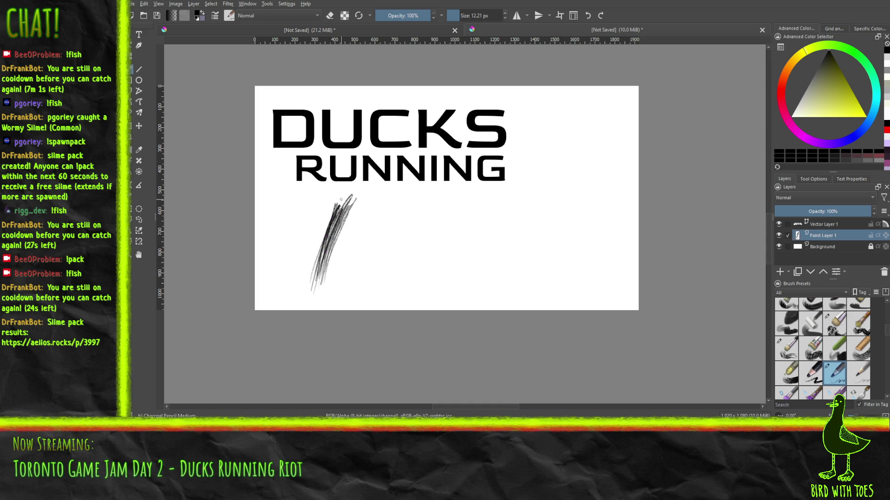
pyautogui.hotkey('ctrl', 'z')
pyautogui.hotkey('ctrl', 'z')
pyautogui.hotkey('ctrl', 'z')
pyautogui.hotkey('ctrl', 'z')
pyautogui.hotkey('ctrl', 'z')
pyautogui.hotkey('ctrl', 'z')
pyautogui.hotkey('ctrl', 'z')
pyautogui.hotkey('ctrl', 'z')
pyautogui.hotkey('ctrl', 'z')
pyautogui.hotkey('ctrl', 'z')
pyautogui.hotkey('ctrl', 'z')
pyautogui.hotkey('ctrl', 'z')
pyautogui.hotkey('ctrl', 'z')
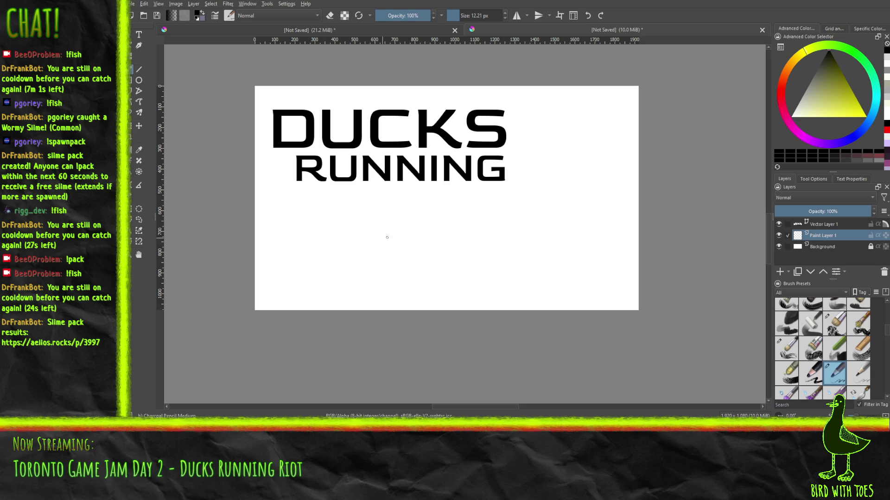
# Sketch the R's stem and diagonal leg below RUNNING, redrawing the leg once
pyautogui.moveTo(383, 276); pyautogui.dragTo(388, 216)
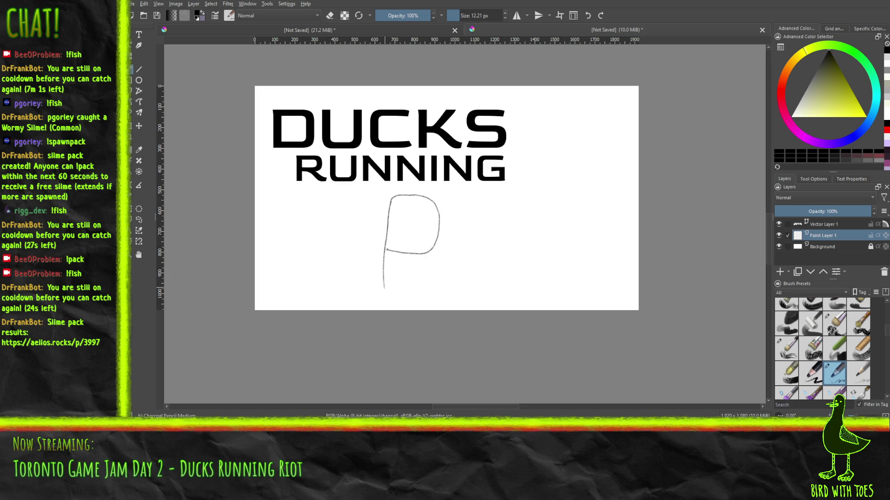
pyautogui.moveTo(434, 282); pyautogui.dragTo(384, 244)
pyautogui.hotkey('ctrl', 'z')
pyautogui.hotkey('ctrl', 'z')
pyautogui.hotkey('ctrl', 'z')
pyautogui.moveTo(384, 252)
pyautogui.mouseDown()
pyautogui.moveTo(389, 204)
pyautogui.moveTo(431, 206)
pyautogui.moveTo(434, 239)
pyautogui.moveTo(410, 248)
pyautogui.moveTo(392, 241)
pyautogui.moveTo(421, 250)
pyautogui.moveTo(428, 285)
pyautogui.moveTo(419, 260)
pyautogui.moveTo(390, 236)
pyautogui.mouseUp()
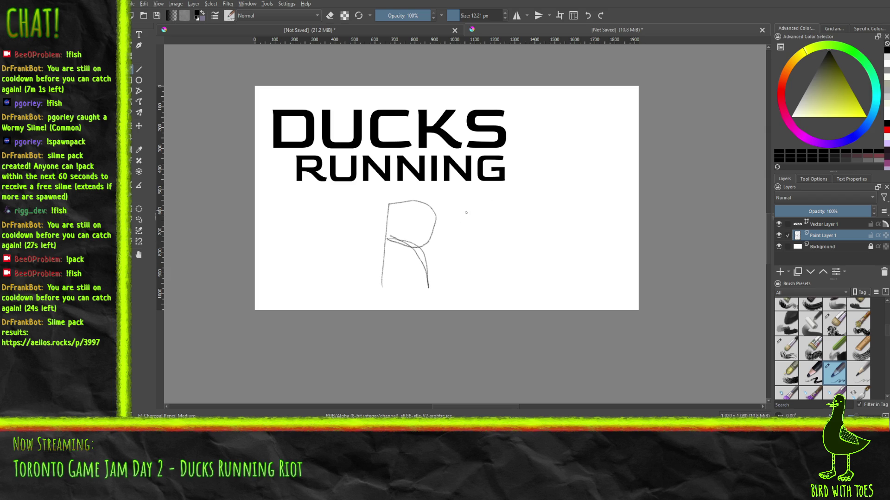
# Sketch the I's top and bottom bars, the O, and the T's stem
pyautogui.moveTo(444, 205); pyautogui.dragTo(506, 202)
pyautogui.moveTo(445, 287)
pyautogui.mouseDown()
pyautogui.moveTo(509, 280)
pyautogui.moveTo(477, 239)
pyautogui.moveTo(481, 206)
pyautogui.mouseUp()
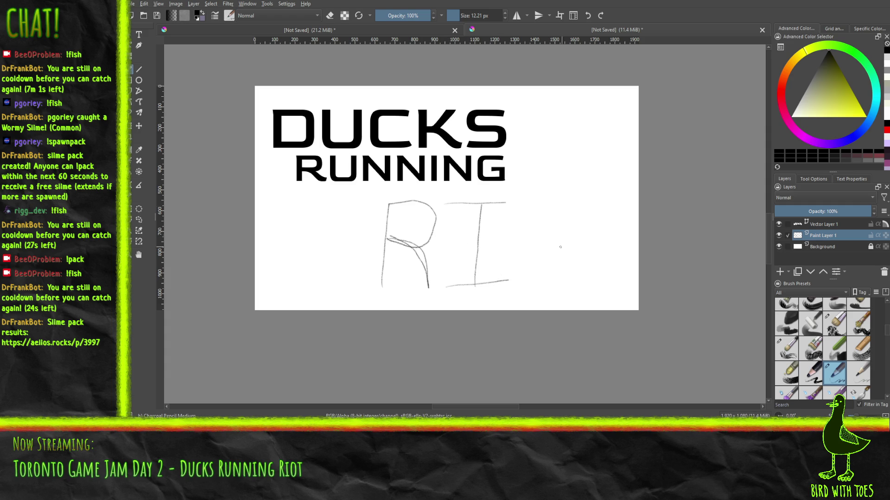
pyautogui.moveTo(553, 275)
pyautogui.mouseDown()
pyautogui.moveTo(532, 283)
pyautogui.moveTo(518, 234)
pyautogui.moveTo(522, 201)
pyautogui.moveTo(553, 209)
pyautogui.moveTo(557, 260)
pyautogui.moveTo(544, 285)
pyautogui.mouseUp()
pyautogui.moveTo(588, 281)
pyautogui.mouseDown()
pyautogui.moveTo(593, 209)
pyautogui.moveTo(572, 201)
pyautogui.moveTo(616, 204)
pyautogui.mouseUp()
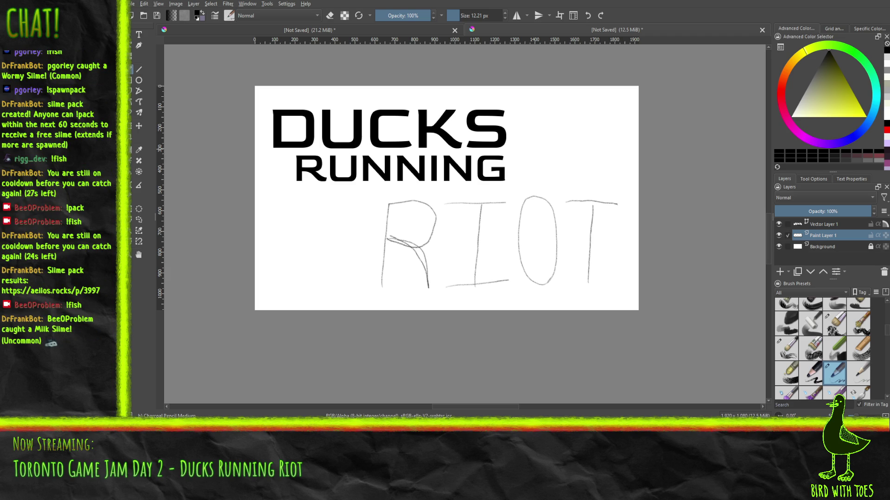
# Darken the R's stem and diagonal leg with repeated charcoal strokes
pyautogui.moveTo(385, 231); pyautogui.dragTo(381, 285)
pyautogui.moveTo(387, 212)
pyautogui.mouseDown()
pyautogui.moveTo(378, 280)
pyautogui.moveTo(384, 212)
pyautogui.moveTo(375, 218)
pyautogui.mouseUp()
pyautogui.moveTo(386, 240); pyautogui.dragTo(382, 269)
pyautogui.moveTo(380, 223)
pyautogui.mouseDown()
pyautogui.moveTo(370, 277)
pyautogui.moveTo(373, 258)
pyautogui.moveTo(417, 256)
pyautogui.mouseUp()
pyautogui.moveTo(384, 233)
pyautogui.mouseDown()
pyautogui.moveTo(415, 248)
pyautogui.moveTo(414, 277)
pyautogui.moveTo(425, 275)
pyautogui.moveTo(428, 287)
pyautogui.mouseUp()
pyautogui.moveTo(407, 247); pyautogui.dragTo(427, 277)
pyautogui.moveTo(371, 228)
pyautogui.mouseDown()
pyautogui.moveTo(408, 243)
pyautogui.moveTo(416, 257)
pyautogui.moveTo(411, 247)
pyautogui.mouseUp()
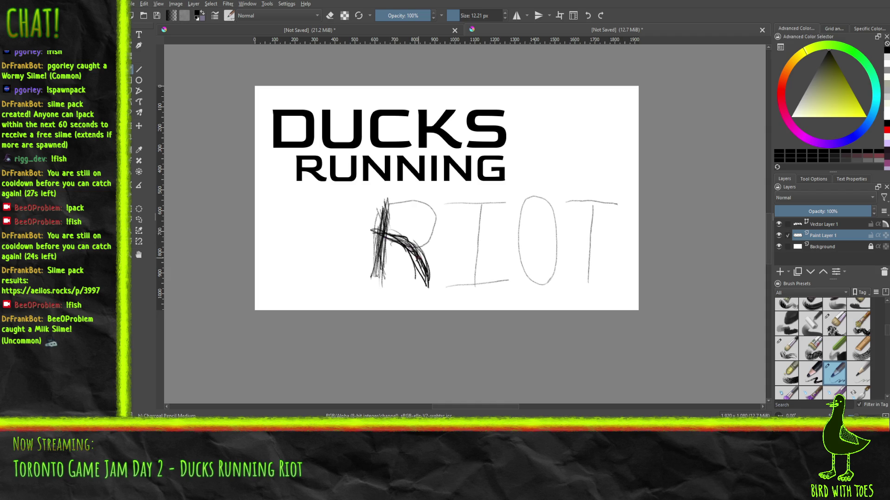
pyautogui.moveTo(380, 212)
pyautogui.mouseDown()
pyautogui.moveTo(375, 291)
pyautogui.moveTo(385, 232)
pyautogui.mouseUp()
# Thicken the R's bowl and top bar and extend its stem upward
pyautogui.moveTo(412, 247)
pyautogui.mouseDown()
pyautogui.moveTo(435, 234)
pyautogui.moveTo(427, 251)
pyautogui.moveTo(417, 250)
pyautogui.mouseUp()
pyautogui.moveTo(435, 218); pyautogui.dragTo(422, 249)
pyautogui.moveTo(380, 204)
pyautogui.mouseDown()
pyautogui.moveTo(427, 204)
pyautogui.moveTo(432, 225)
pyautogui.moveTo(411, 236)
pyautogui.moveTo(431, 241)
pyautogui.mouseUp()
pyautogui.moveTo(429, 203)
pyautogui.mouseDown()
pyautogui.moveTo(434, 230)
pyautogui.moveTo(434, 213)
pyautogui.moveTo(417, 202)
pyautogui.moveTo(428, 205)
pyautogui.moveTo(424, 216)
pyautogui.moveTo(411, 195)
pyautogui.moveTo(389, 202)
pyautogui.mouseUp()
pyautogui.moveTo(395, 203)
pyautogui.mouseDown()
pyautogui.moveTo(416, 197)
pyautogui.moveTo(384, 196)
pyautogui.mouseUp()
pyautogui.moveTo(383, 230); pyautogui.dragTo(383, 192)
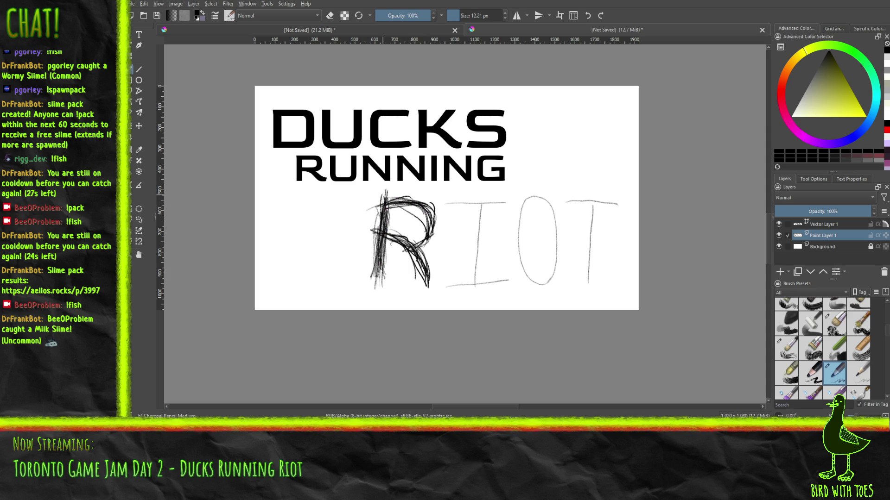
pyautogui.moveTo(374, 294); pyautogui.dragTo(380, 247)
# Darken the I's bottom and top bars, extending the top bar right, and its stem
pyautogui.moveTo(446, 288); pyautogui.dragTo(516, 280)
pyautogui.moveTo(489, 274)
pyautogui.mouseDown()
pyautogui.moveTo(512, 277)
pyautogui.moveTo(486, 278)
pyautogui.mouseUp()
pyautogui.moveTo(442, 206)
pyautogui.mouseDown()
pyautogui.moveTo(479, 198)
pyautogui.moveTo(484, 208)
pyautogui.mouseUp()
pyautogui.moveTo(461, 203)
pyautogui.mouseDown()
pyautogui.moveTo(519, 201)
pyautogui.moveTo(507, 204)
pyautogui.mouseUp()
pyautogui.moveTo(472, 206)
pyautogui.mouseDown()
pyautogui.moveTo(496, 204)
pyautogui.moveTo(462, 210)
pyautogui.moveTo(479, 196)
pyautogui.moveTo(504, 198)
pyautogui.moveTo(507, 207)
pyautogui.moveTo(491, 199)
pyautogui.mouseUp()
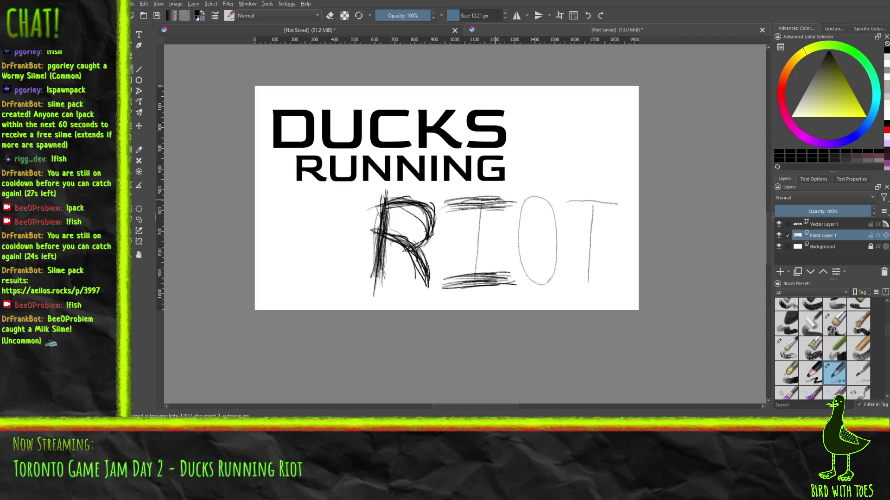
pyautogui.moveTo(481, 233); pyautogui.dragTo(474, 279)
# Hatch over the I's stem top to bottom until it is dense and dark
pyautogui.moveTo(485, 249); pyautogui.dragTo(478, 273)
pyautogui.moveTo(482, 208)
pyautogui.mouseDown()
pyautogui.moveTo(485, 241)
pyautogui.moveTo(482, 230)
pyautogui.mouseUp()
pyautogui.moveTo(482, 212); pyautogui.dragTo(478, 243)
pyautogui.moveTo(485, 233); pyautogui.dragTo(478, 269)
pyautogui.moveTo(485, 217)
pyautogui.mouseDown()
pyautogui.moveTo(470, 272)
pyautogui.moveTo(471, 256)
pyautogui.mouseUp()
pyautogui.moveTo(480, 208)
pyautogui.mouseDown()
pyautogui.moveTo(470, 245)
pyautogui.moveTo(484, 238)
pyautogui.mouseUp()
pyautogui.moveTo(487, 192); pyautogui.dragTo(473, 281)
pyautogui.moveTo(481, 263); pyautogui.dragTo(478, 280)
pyautogui.moveTo(484, 221); pyautogui.dragTo(477, 273)
pyautogui.moveTo(488, 200); pyautogui.dragTo(481, 231)
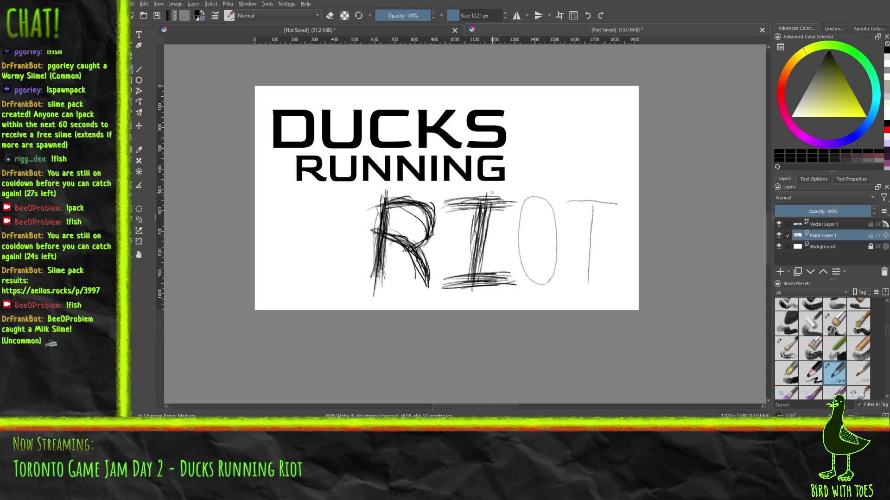
# Thicken the I's top bar and darken the bottoms of the R's leg and stem
pyautogui.moveTo(450, 206); pyautogui.dragTo(489, 203)
pyautogui.moveTo(487, 202); pyautogui.dragTo(499, 201)
pyautogui.moveTo(419, 274); pyautogui.dragTo(427, 289)
pyautogui.moveTo(375, 273)
pyautogui.mouseDown()
pyautogui.moveTo(370, 290)
pyautogui.moveTo(377, 286)
pyautogui.mouseUp()
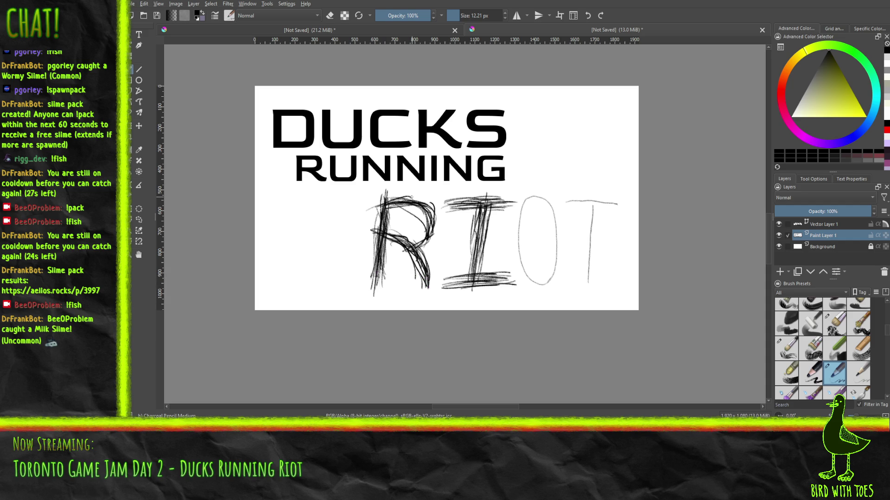
# Darken the O's left side, upper-right curve, right side and bottom
pyautogui.moveTo(526, 273)
pyautogui.mouseDown()
pyautogui.moveTo(516, 238)
pyautogui.moveTo(525, 208)
pyautogui.mouseUp()
pyautogui.moveTo(516, 244)
pyautogui.mouseDown()
pyautogui.moveTo(528, 200)
pyautogui.moveTo(545, 207)
pyautogui.moveTo(541, 198)
pyautogui.moveTo(553, 212)
pyautogui.mouseUp()
pyautogui.moveTo(539, 204)
pyautogui.mouseDown()
pyautogui.moveTo(554, 229)
pyautogui.moveTo(551, 214)
pyautogui.mouseUp()
pyautogui.moveTo(551, 219); pyautogui.dragTo(554, 233)
pyautogui.moveTo(545, 199)
pyautogui.mouseDown()
pyautogui.moveTo(559, 232)
pyautogui.moveTo(554, 265)
pyautogui.mouseUp()
pyautogui.moveTo(559, 225)
pyautogui.mouseDown()
pyautogui.moveTo(554, 277)
pyautogui.moveTo(554, 267)
pyautogui.moveTo(548, 284)
pyautogui.moveTo(533, 287)
pyautogui.moveTo(520, 267)
pyautogui.moveTo(545, 269)
pyautogui.moveTo(533, 284)
pyautogui.mouseUp()
pyautogui.moveTo(559, 248)
pyautogui.mouseDown()
pyautogui.moveTo(545, 277)
pyautogui.moveTo(554, 263)
pyautogui.mouseUp()
# Go over both sides, the top curve and the bottom of the O again
pyautogui.moveTo(559, 232)
pyautogui.mouseDown()
pyautogui.moveTo(557, 255)
pyautogui.moveTo(522, 275)
pyautogui.mouseUp()
pyautogui.moveTo(519, 234)
pyautogui.mouseDown()
pyautogui.moveTo(516, 273)
pyautogui.moveTo(512, 265)
pyautogui.mouseUp()
pyautogui.moveTo(525, 208)
pyautogui.mouseDown()
pyautogui.moveTo(518, 237)
pyautogui.moveTo(521, 219)
pyautogui.moveTo(544, 204)
pyautogui.mouseUp()
pyautogui.moveTo(540, 204)
pyautogui.mouseDown()
pyautogui.moveTo(558, 219)
pyautogui.moveTo(554, 257)
pyautogui.mouseUp()
pyautogui.moveTo(557, 218)
pyautogui.mouseDown()
pyautogui.moveTo(555, 239)
pyautogui.moveTo(546, 227)
pyautogui.moveTo(519, 243)
pyautogui.mouseUp()
pyautogui.moveTo(529, 205); pyautogui.dragTo(522, 225)
pyautogui.moveTo(529, 278); pyautogui.dragTo(551, 271)
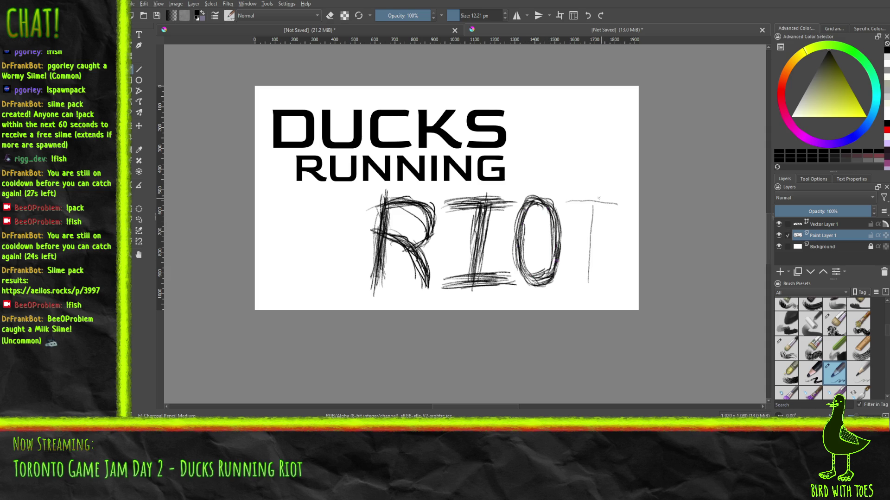
# Draw over the T's crossbar and stem in dark charcoal, extending the stem downward
pyautogui.moveTo(564, 201)
pyautogui.mouseDown()
pyautogui.moveTo(627, 205)
pyautogui.moveTo(611, 201)
pyautogui.mouseUp()
pyautogui.moveTo(573, 203)
pyautogui.mouseDown()
pyautogui.moveTo(627, 200)
pyautogui.moveTo(591, 204)
pyautogui.moveTo(597, 263)
pyautogui.mouseUp()
pyautogui.moveTo(599, 220); pyautogui.dragTo(598, 264)
pyautogui.moveTo(599, 202); pyautogui.dragTo(592, 274)
pyautogui.moveTo(595, 235); pyautogui.dragTo(596, 277)
pyautogui.moveTo(597, 242)
pyautogui.mouseDown()
pyautogui.moveTo(592, 291)
pyautogui.moveTo(590, 269)
pyautogui.mouseUp()
pyautogui.moveTo(595, 207)
pyautogui.mouseDown()
pyautogui.moveTo(591, 262)
pyautogui.moveTo(597, 229)
pyautogui.moveTo(596, 254)
pyautogui.mouseUp()
pyautogui.moveTo(596, 223); pyautogui.dragTo(595, 261)
pyautogui.moveTo(567, 199); pyautogui.dragTo(622, 202)
pyautogui.moveTo(598, 201)
pyautogui.mouseDown()
pyautogui.moveTo(625, 203)
pyautogui.moveTo(607, 200)
pyautogui.mouseUp()
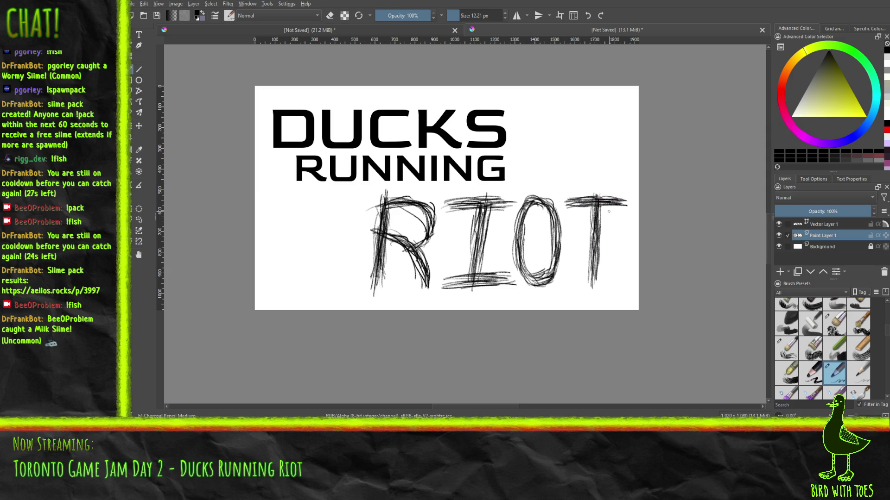
pyautogui.moveTo(597, 254); pyautogui.dragTo(596, 278)
pyautogui.moveTo(595, 234); pyautogui.dragTo(596, 258)
# Darken the O's sides, the I's stem and both bars, and the top of the R's bowl
pyautogui.moveTo(518, 243); pyautogui.dragTo(522, 274)
pyautogui.moveTo(516, 221)
pyautogui.mouseDown()
pyautogui.moveTo(514, 255)
pyautogui.moveTo(513, 238)
pyautogui.moveTo(549, 195)
pyautogui.mouseUp()
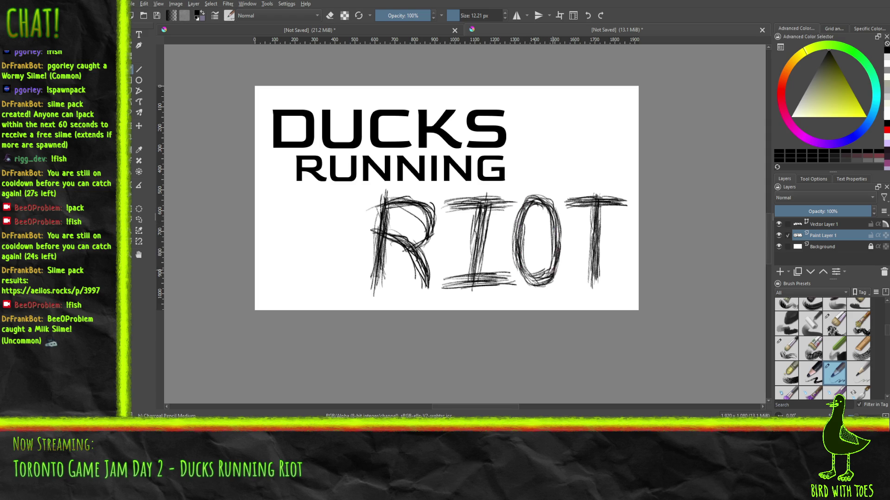
pyautogui.moveTo(555, 258)
pyautogui.mouseDown()
pyautogui.moveTo(551, 273)
pyautogui.moveTo(534, 281)
pyautogui.moveTo(524, 277)
pyautogui.moveTo(543, 269)
pyautogui.moveTo(518, 268)
pyautogui.moveTo(523, 280)
pyautogui.mouseUp()
pyautogui.moveTo(514, 250)
pyautogui.mouseDown()
pyautogui.moveTo(520, 214)
pyautogui.moveTo(479, 273)
pyautogui.mouseUp()
pyautogui.moveTo(483, 234)
pyautogui.mouseDown()
pyautogui.moveTo(489, 214)
pyautogui.moveTo(473, 243)
pyautogui.mouseUp()
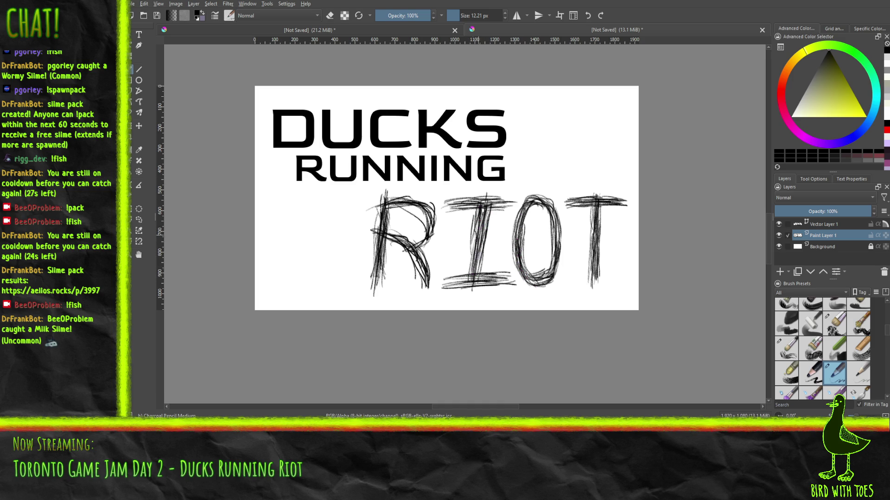
pyautogui.moveTo(512, 204); pyautogui.dragTo(482, 204)
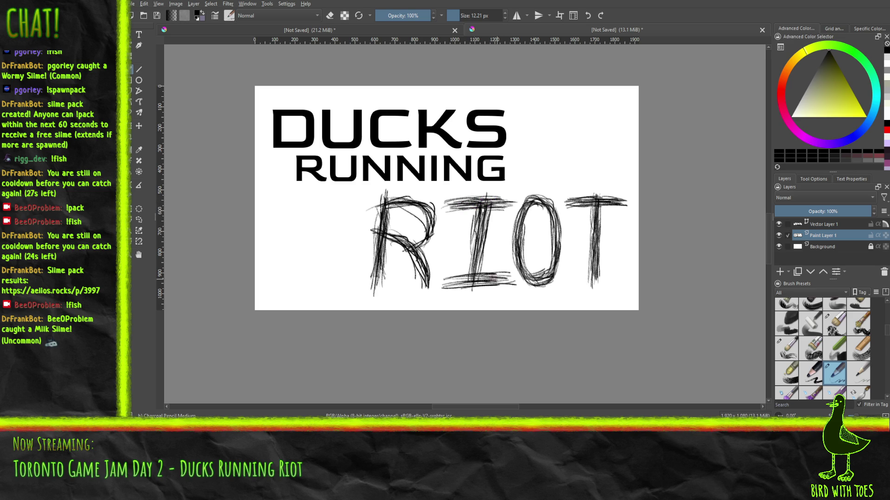
pyautogui.moveTo(447, 277); pyautogui.dragTo(514, 280)
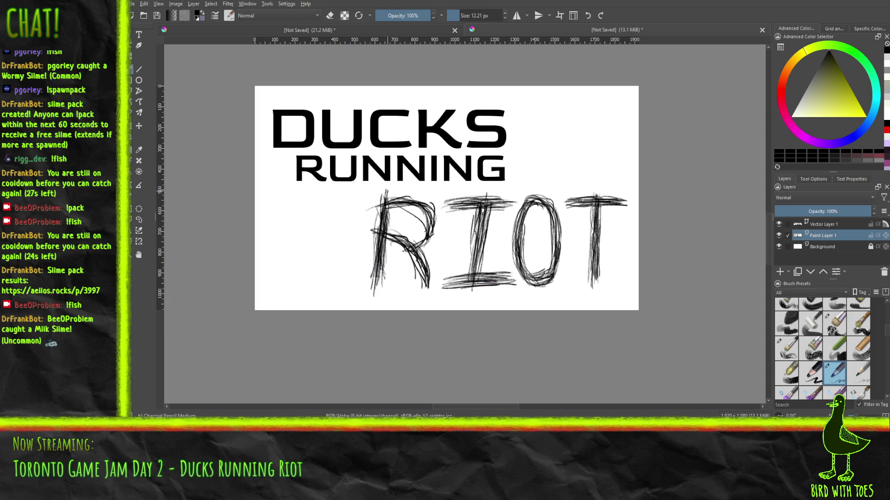
pyautogui.moveTo(399, 196)
pyautogui.mouseDown()
pyautogui.moveTo(415, 196)
pyautogui.moveTo(420, 212)
pyautogui.moveTo(417, 200)
pyautogui.moveTo(438, 206)
pyautogui.moveTo(435, 213)
pyautogui.moveTo(424, 199)
pyautogui.moveTo(437, 216)
pyautogui.moveTo(415, 248)
pyautogui.moveTo(400, 248)
pyautogui.moveTo(416, 276)
pyautogui.mouseUp()
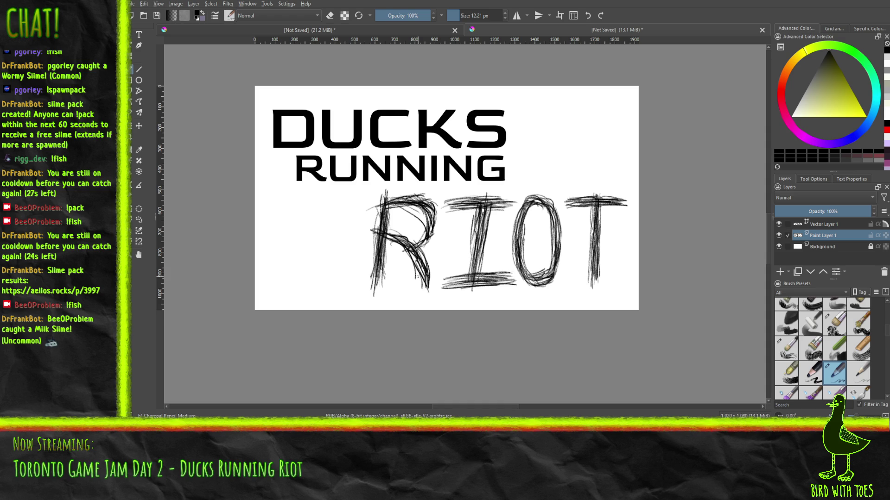
# Reshade the I's top crossbar, stem and base serif with darker charcoal strokes
pyautogui.moveTo(465, 201)
pyautogui.mouseDown()
pyautogui.moveTo(505, 205)
pyautogui.moveTo(467, 200)
pyautogui.moveTo(480, 207)
pyautogui.moveTo(480, 253)
pyautogui.moveTo(482, 212)
pyautogui.moveTo(477, 273)
pyautogui.mouseUp()
pyautogui.moveTo(484, 238)
pyautogui.mouseDown()
pyautogui.moveTo(478, 276)
pyautogui.moveTo(487, 214)
pyautogui.mouseUp()
pyautogui.moveTo(480, 253); pyautogui.dragTo(472, 276)
pyautogui.moveTo(485, 225); pyautogui.dragTo(483, 211)
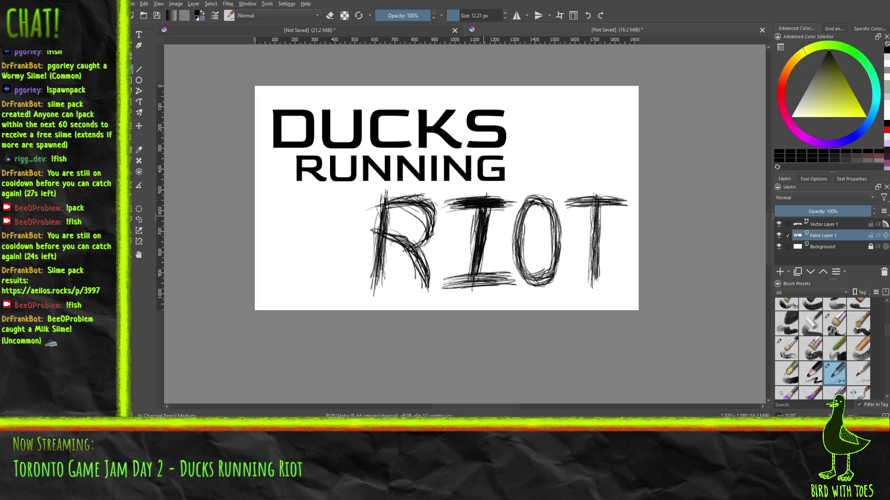
pyautogui.moveTo(469, 268)
pyautogui.mouseDown()
pyautogui.moveTo(472, 280)
pyautogui.moveTo(494, 279)
pyautogui.moveTo(464, 280)
pyautogui.moveTo(484, 247)
pyautogui.moveTo(482, 277)
pyautogui.mouseUp()
pyautogui.moveTo(478, 222)
pyautogui.mouseDown()
pyautogui.moveTo(477, 208)
pyautogui.moveTo(476, 230)
pyautogui.mouseUp()
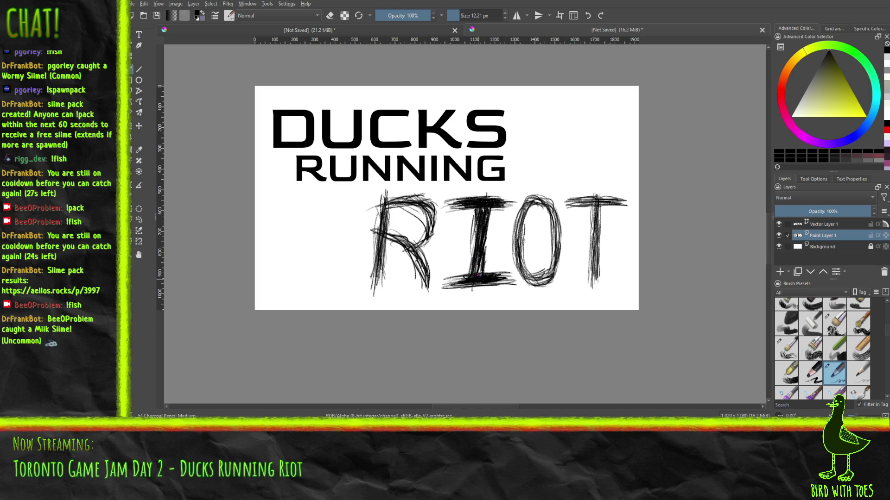
pyautogui.moveTo(476, 283); pyautogui.dragTo(475, 292)
pyautogui.moveTo(466, 280)
pyautogui.mouseDown()
pyautogui.moveTo(446, 283)
pyautogui.moveTo(507, 285)
pyautogui.moveTo(489, 283)
pyautogui.mouseUp()
# Darken the R's bowl and stem, the O's curves and the T stem, then pick a 25 px eraser
pyautogui.moveTo(416, 240)
pyautogui.mouseDown()
pyautogui.moveTo(432, 218)
pyautogui.moveTo(433, 226)
pyautogui.moveTo(430, 209)
pyautogui.mouseUp()
pyautogui.moveTo(375, 257)
pyautogui.mouseDown()
pyautogui.moveTo(382, 221)
pyautogui.moveTo(401, 203)
pyautogui.moveTo(422, 207)
pyautogui.moveTo(428, 230)
pyautogui.moveTo(415, 250)
pyautogui.moveTo(394, 237)
pyautogui.moveTo(425, 278)
pyautogui.moveTo(410, 250)
pyautogui.moveTo(377, 279)
pyautogui.mouseUp()
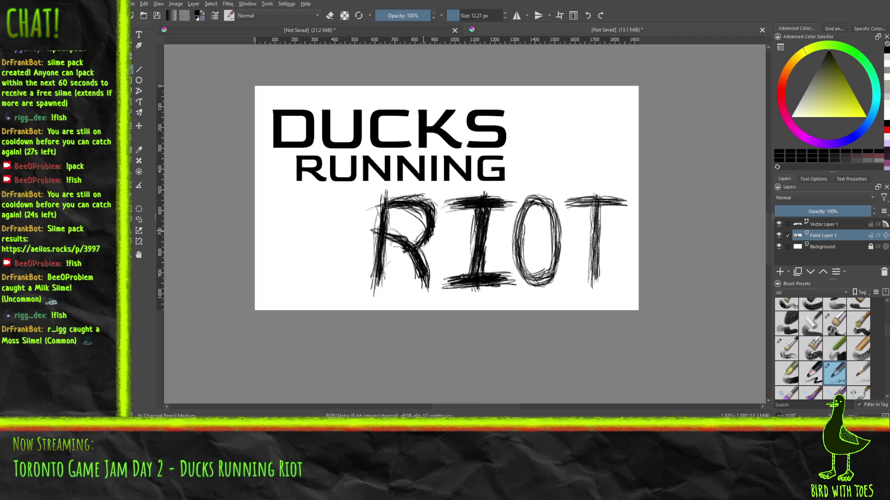
pyautogui.moveTo(523, 267)
pyautogui.mouseDown()
pyautogui.moveTo(516, 227)
pyautogui.moveTo(531, 200)
pyautogui.moveTo(555, 236)
pyautogui.moveTo(555, 217)
pyautogui.moveTo(557, 245)
pyautogui.moveTo(557, 219)
pyautogui.moveTo(540, 204)
pyautogui.mouseUp()
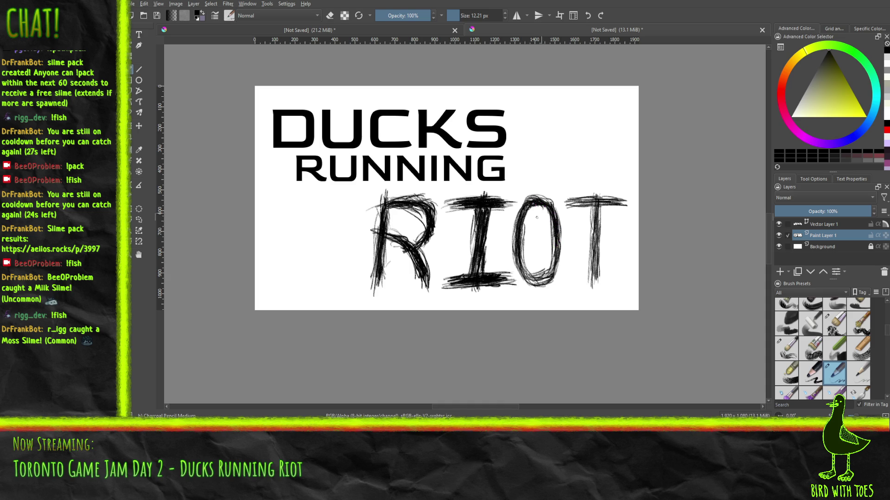
pyautogui.moveTo(520, 235)
pyautogui.mouseDown()
pyautogui.moveTo(522, 278)
pyautogui.moveTo(534, 281)
pyautogui.moveTo(554, 258)
pyautogui.moveTo(555, 230)
pyautogui.mouseUp()
pyautogui.moveTo(551, 268)
pyautogui.mouseDown()
pyautogui.moveTo(538, 280)
pyautogui.moveTo(525, 273)
pyautogui.mouseUp()
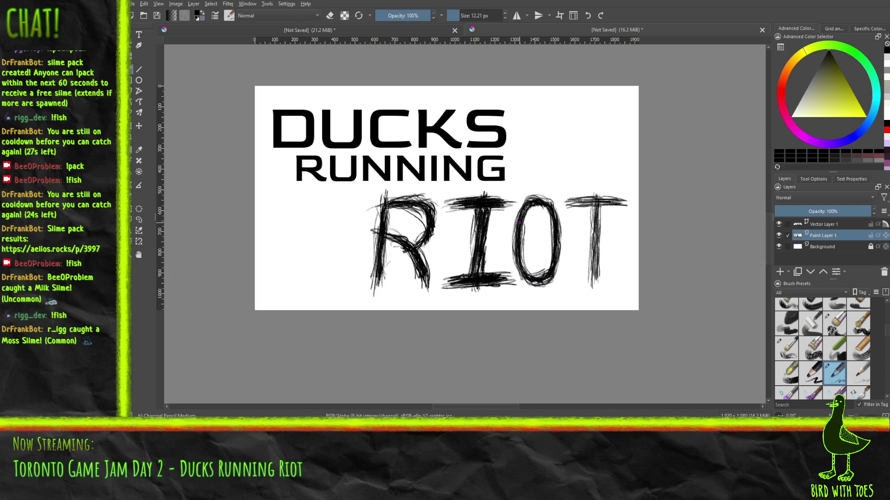
pyautogui.moveTo(594, 275)
pyautogui.mouseDown()
pyautogui.moveTo(591, 204)
pyautogui.moveTo(609, 203)
pyautogui.moveTo(575, 201)
pyautogui.moveTo(603, 200)
pyautogui.mouseUp()
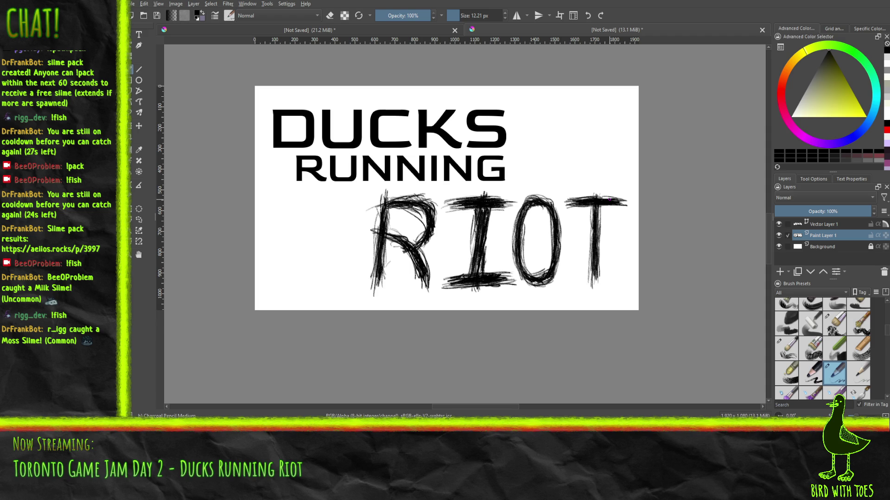
pyautogui.moveTo(596, 267); pyautogui.dragTo(594, 280)
pyautogui.moveTo(887, 338); pyautogui.dragTo(887, 304)
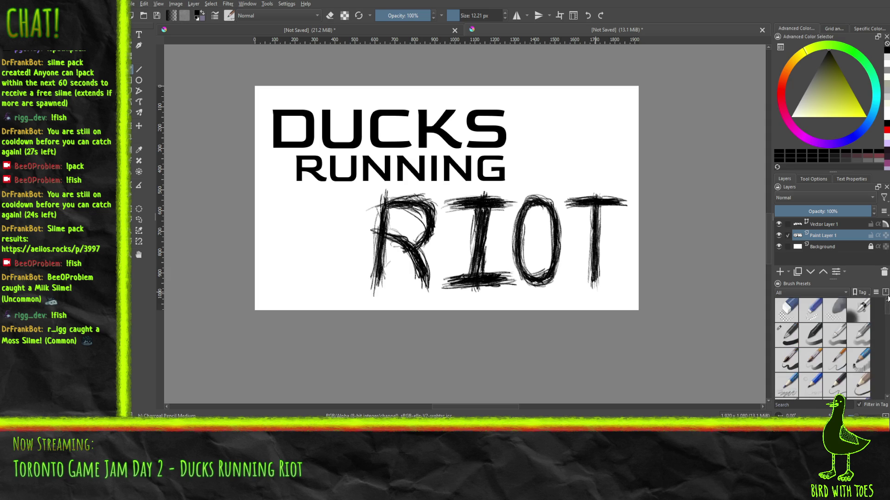
pyautogui.click(816, 312)
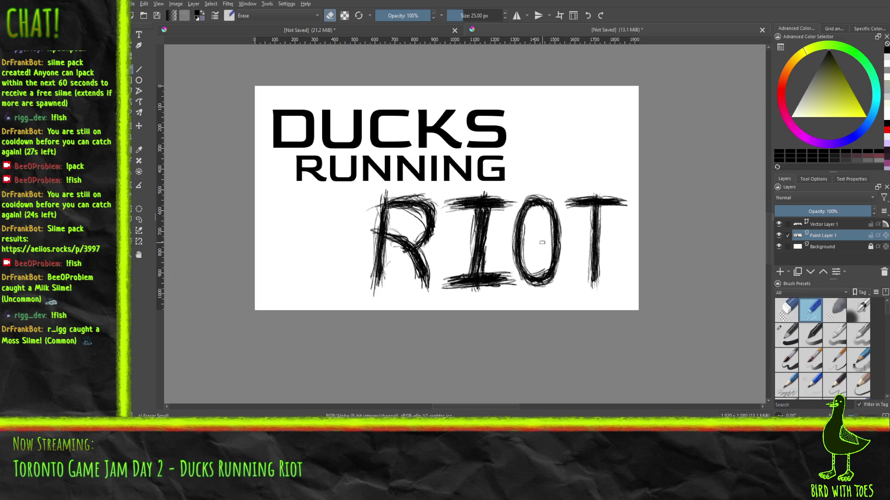
# Erase the stray marks beside the I with a larger round Eraser Circle
pyautogui.click(787, 309)
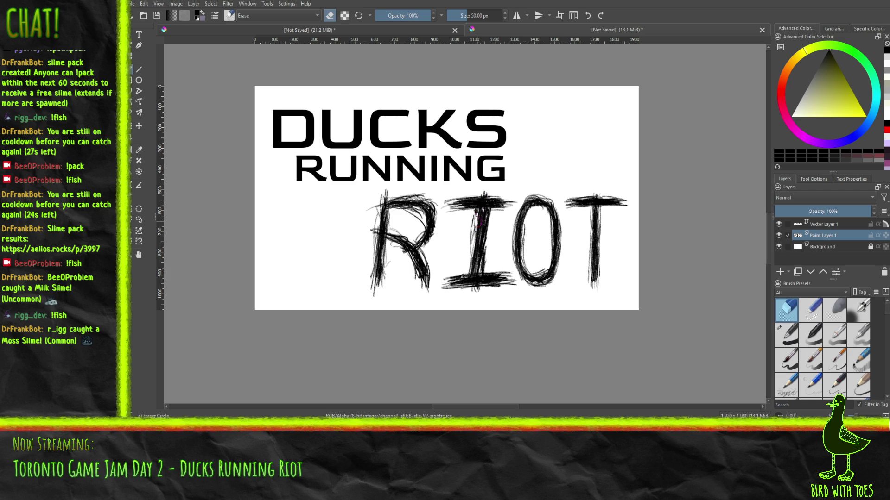
pyautogui.moveTo(479, 267)
pyautogui.mouseDown()
pyautogui.moveTo(487, 209)
pyautogui.moveTo(477, 220)
pyautogui.moveTo(487, 236)
pyautogui.mouseUp()
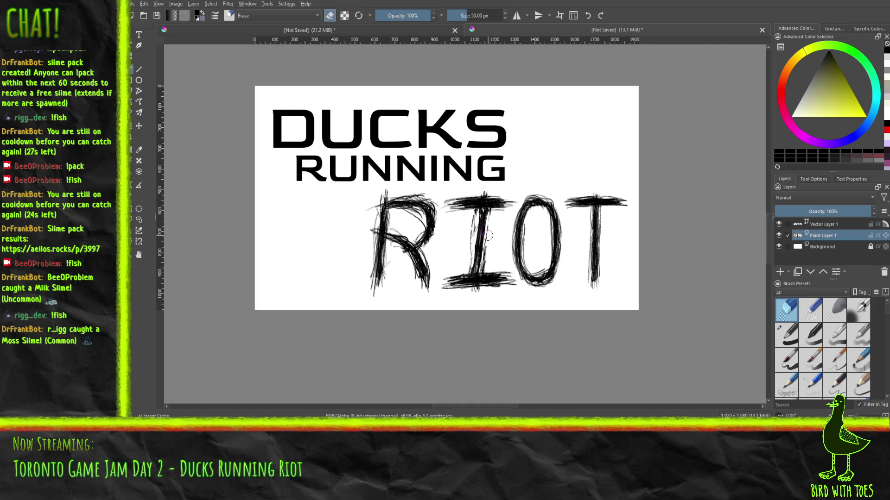
pyautogui.moveTo(488, 235)
pyautogui.mouseDown()
pyautogui.moveTo(469, 247)
pyautogui.moveTo(483, 262)
pyautogui.moveTo(491, 216)
pyautogui.mouseUp()
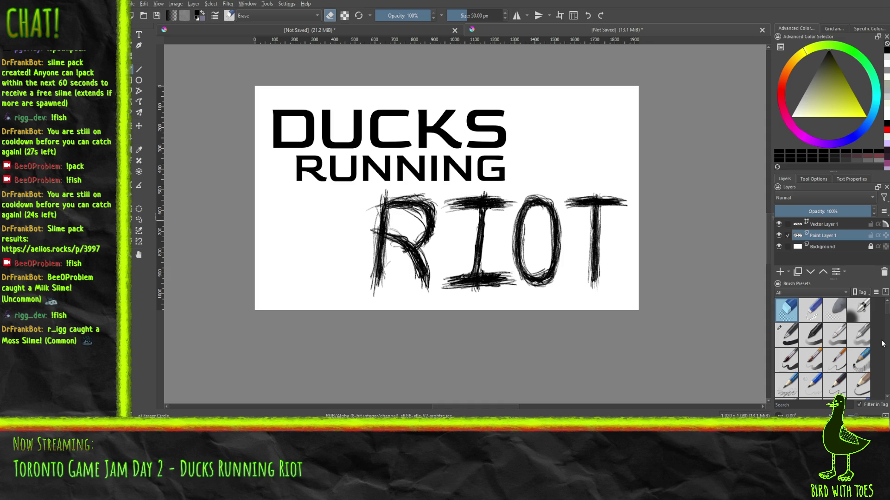
# Switch to a charcoal pencil brush and reinforce the T stem and I stem
pyautogui.moveTo(887, 314); pyautogui.dragTo(886, 324)
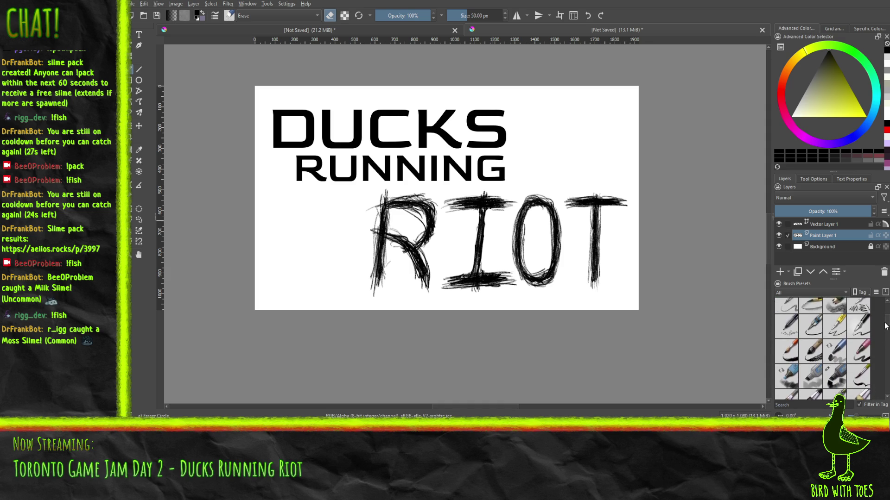
pyautogui.moveTo(885, 324); pyautogui.dragTo(883, 323)
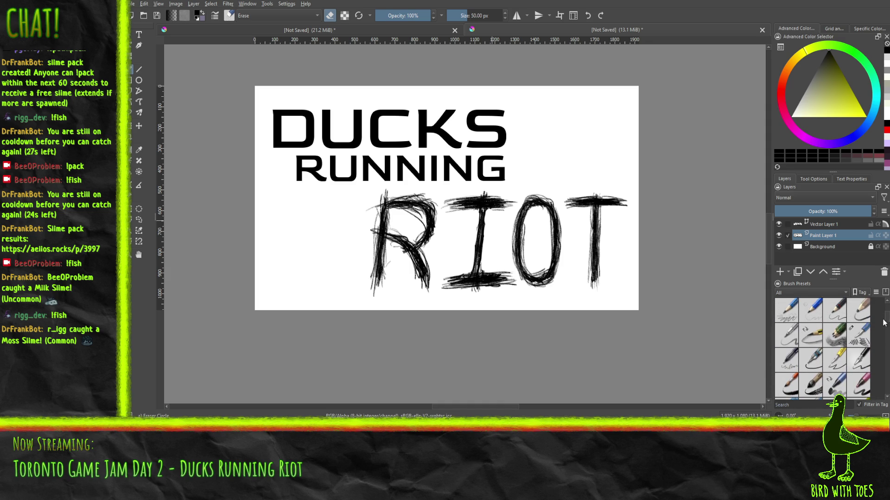
pyautogui.moveTo(884, 323); pyautogui.dragTo(884, 319)
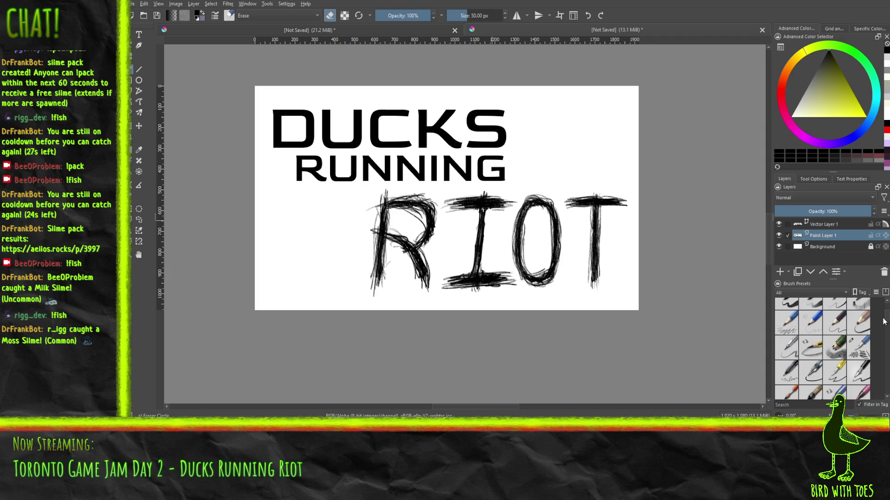
pyautogui.click(860, 334)
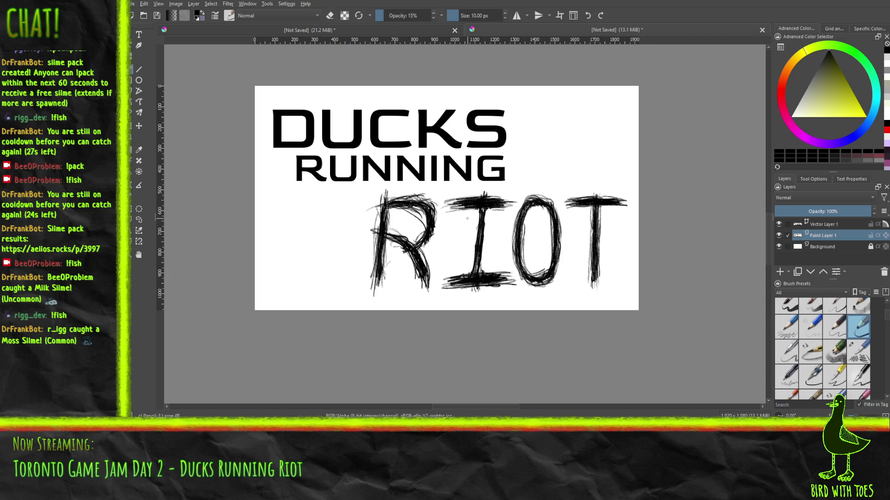
pyautogui.moveTo(885, 322); pyautogui.dragTo(886, 339)
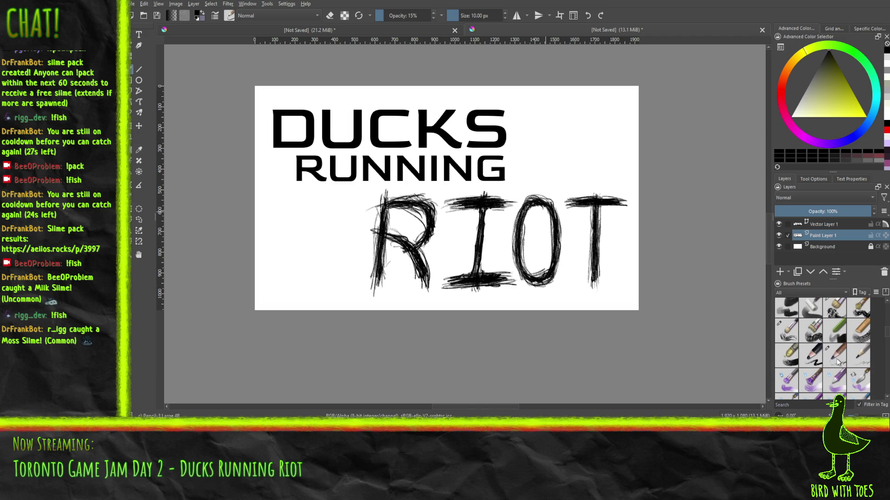
pyautogui.click(811, 356)
pyautogui.moveTo(587, 204); pyautogui.dragTo(591, 243)
pyautogui.moveTo(478, 209); pyautogui.dragTo(480, 230)
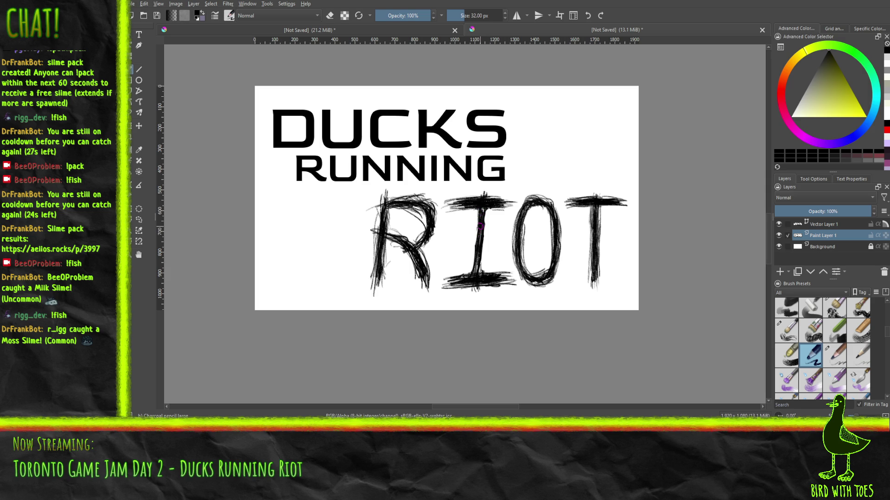
# Thicken the I stem with medium and thin charcoal pencils, and darken the R's lower-right bowl
pyautogui.click(837, 356)
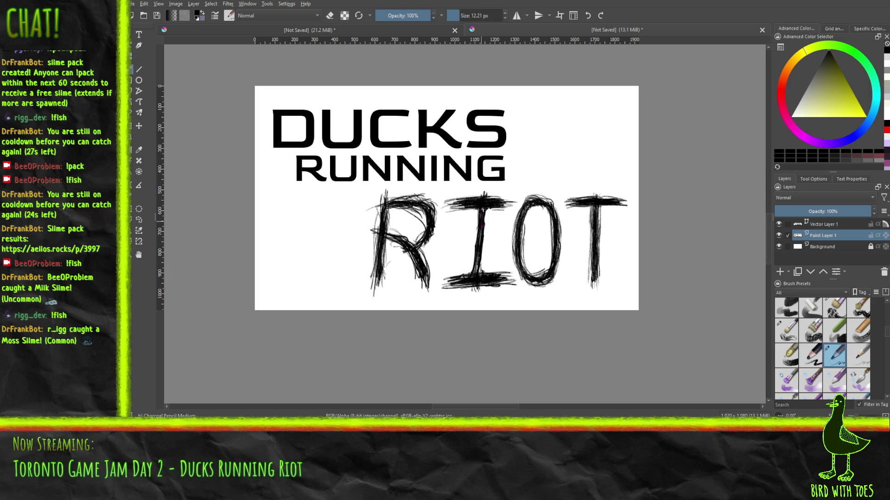
pyautogui.moveTo(478, 211)
pyautogui.mouseDown()
pyautogui.moveTo(477, 238)
pyautogui.moveTo(473, 220)
pyautogui.mouseUp()
pyautogui.moveTo(478, 250)
pyautogui.mouseDown()
pyautogui.moveTo(477, 208)
pyautogui.moveTo(484, 241)
pyautogui.moveTo(485, 226)
pyautogui.mouseUp()
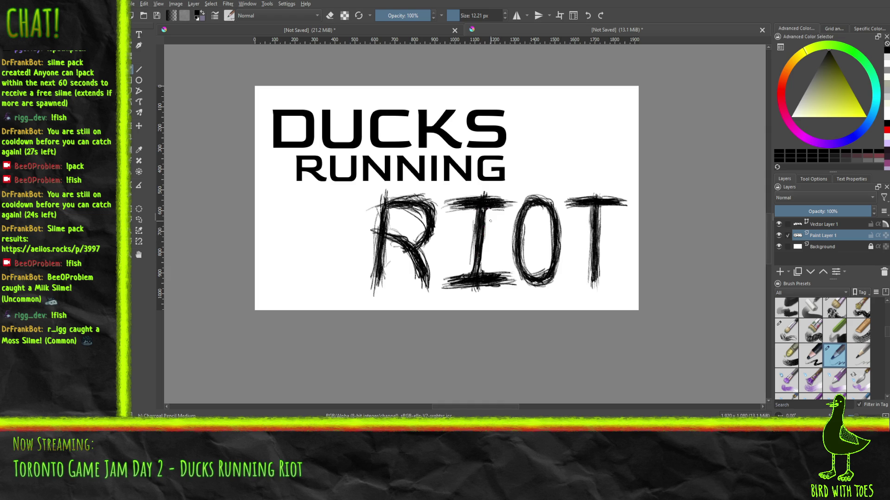
pyautogui.click(859, 355)
pyautogui.moveTo(474, 266)
pyautogui.mouseDown()
pyautogui.moveTo(473, 231)
pyautogui.moveTo(472, 240)
pyautogui.moveTo(485, 212)
pyautogui.mouseUp()
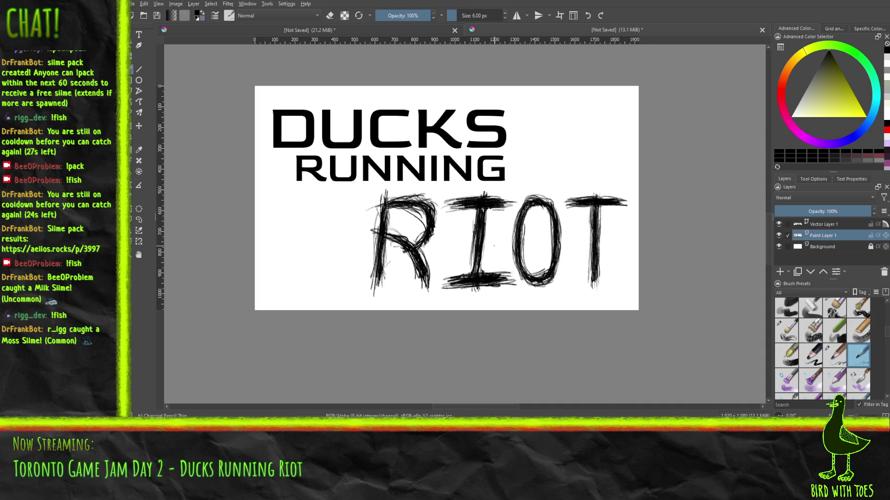
pyautogui.moveTo(435, 234); pyautogui.dragTo(422, 248)
# Open and dismiss the pop-up palette, then sketch a trial heart between R and I and undo it
pyautogui.rightClick(425, 207)
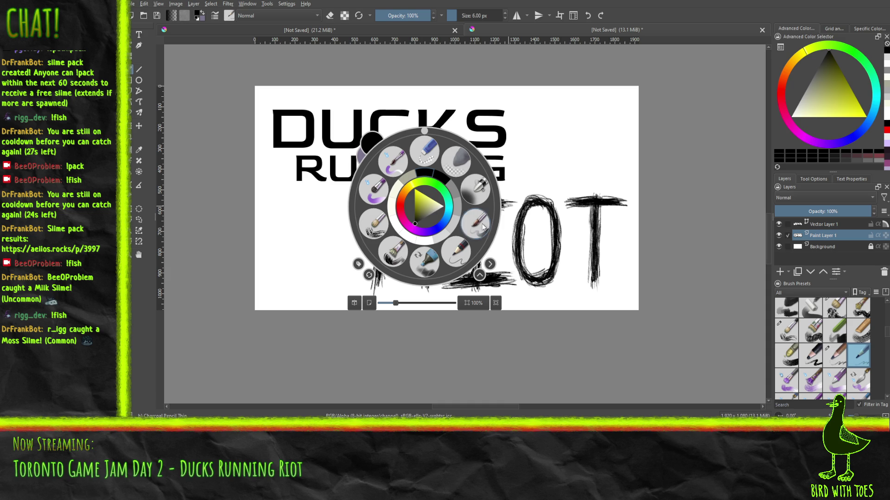
pyautogui.click(476, 193)
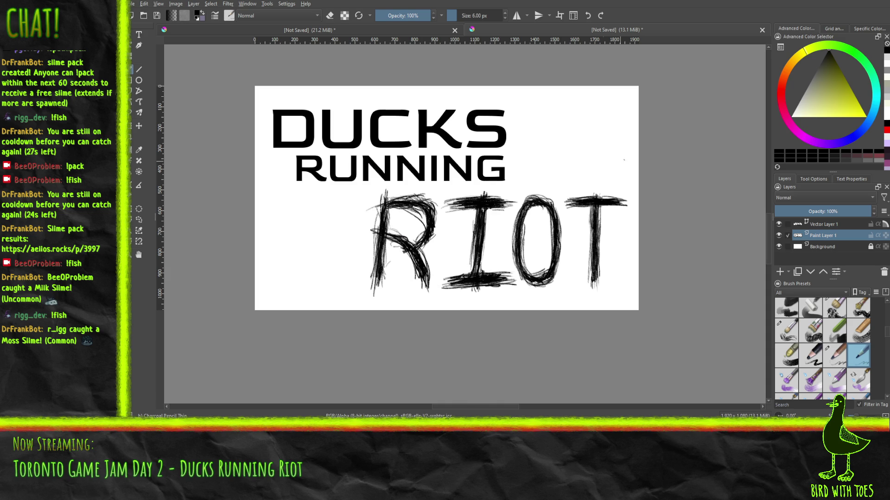
pyautogui.moveTo(437, 217); pyautogui.dragTo(463, 245)
pyautogui.hotkey('ctrl', 'z')
# Try the chalk details brush left of the R and undo the test stroke
pyautogui.scroll(-1, 886, 331)
pyautogui.scroll(-1, 887, 338)
pyautogui.moveTo(888, 338); pyautogui.dragTo(887, 329)
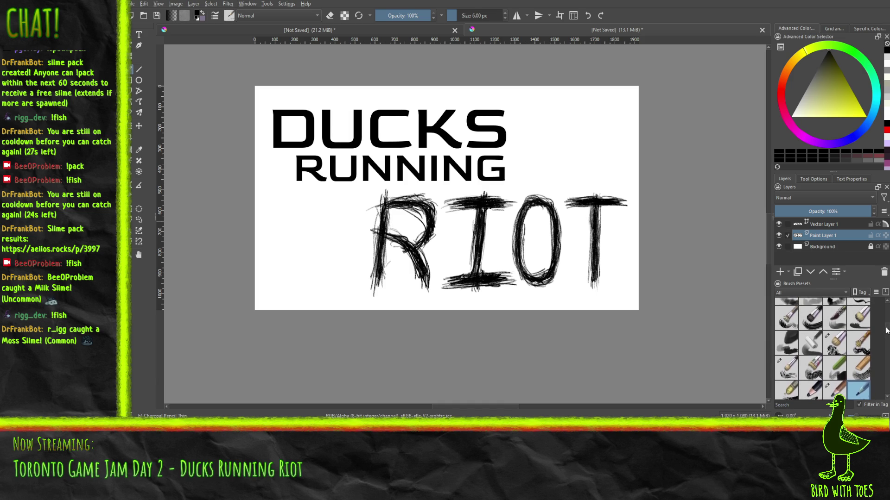
pyautogui.click(835, 381)
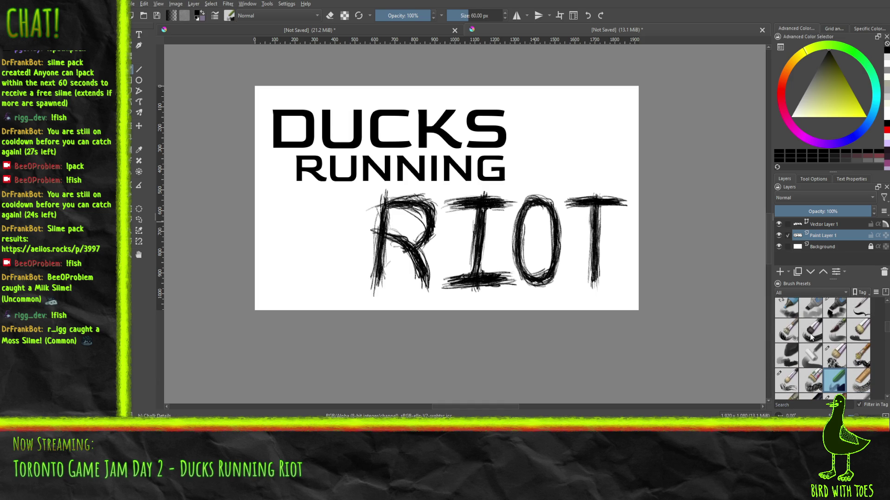
pyautogui.moveTo(313, 258); pyautogui.dragTo(342, 278)
pyautogui.hotkey('ctrl', 'z')
# Test a 10 px pencil left of RIOT, undo it, then add dark pencil strokes to the I stem
pyautogui.moveTo(888, 333); pyautogui.dragTo(888, 326)
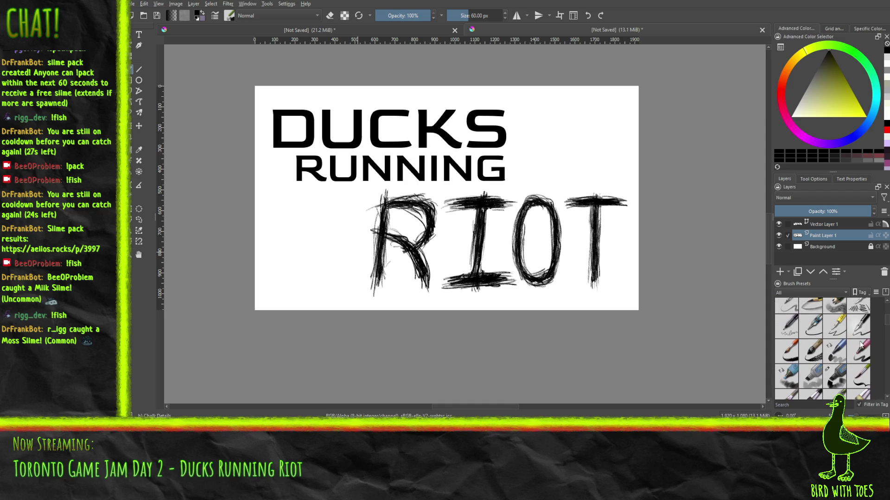
pyautogui.moveTo(889, 326); pyautogui.dragTo(888, 317)
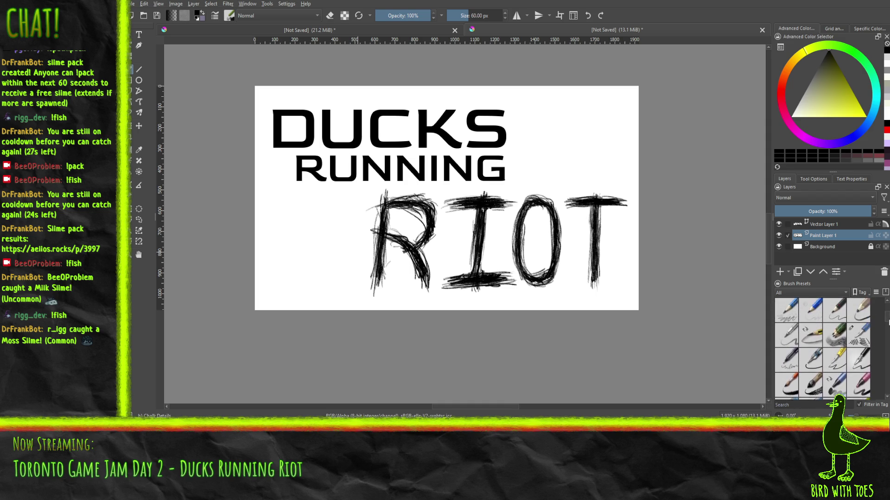
pyautogui.click(835, 345)
pyautogui.moveTo(320, 245); pyautogui.dragTo(356, 280)
pyautogui.hotkey('ctrl', 'z')
pyautogui.hotkey('ctrl', 'z')
pyautogui.moveTo(475, 212)
pyautogui.mouseDown()
pyautogui.moveTo(471, 270)
pyautogui.moveTo(485, 248)
pyautogui.moveTo(483, 263)
pyautogui.mouseUp()
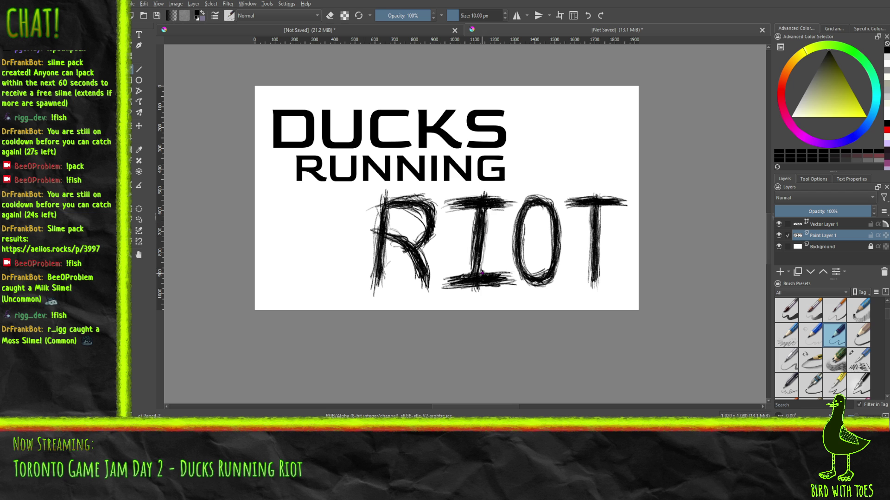
# With a softer 15% opacity pencil, darken the lower stem of the I
pyautogui.click(858, 335)
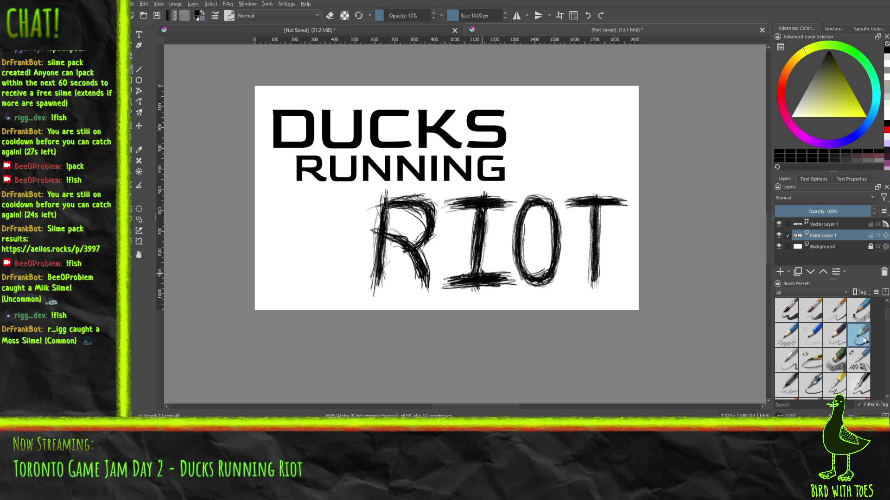
pyautogui.moveTo(482, 256); pyautogui.dragTo(490, 250)
pyautogui.moveTo(484, 241); pyautogui.dragTo(483, 270)
# Hide and reshow the white Background layer, then select the DUCKS RUNNING text layer
pyautogui.click(778, 247)
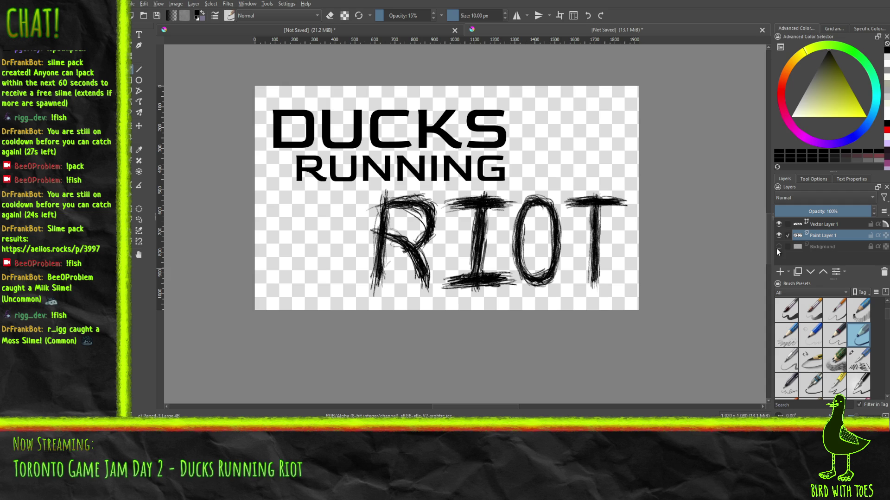
pyautogui.click(778, 247)
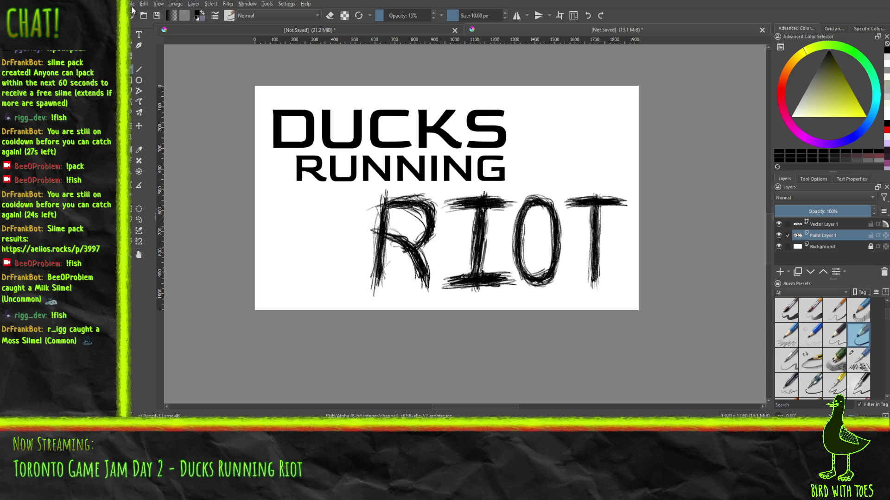
pyautogui.click(827, 225)
# Duplicate the DUCKS RUNNING layer, place the slightly offset copy below the original, and compare another nudged copy
pyautogui.click(798, 273)
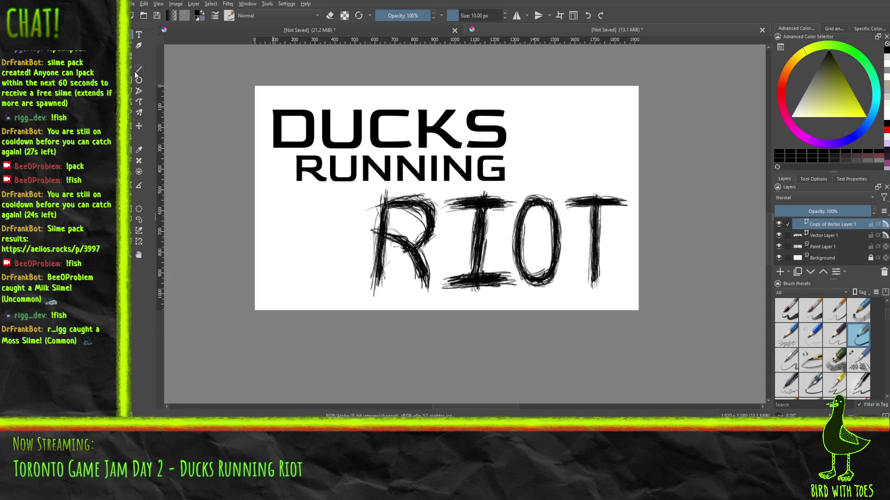
pyautogui.click(138, 126)
pyautogui.moveTo(281, 135); pyautogui.dragTo(288, 144)
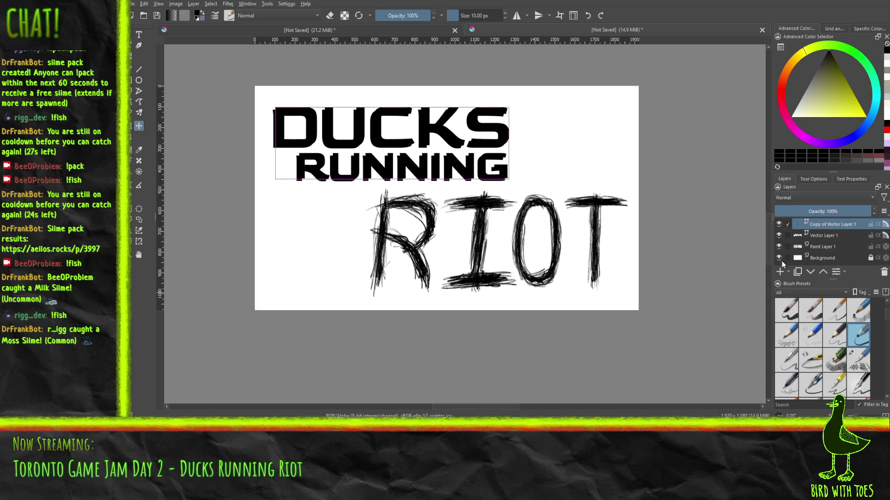
pyautogui.moveTo(827, 232); pyautogui.dragTo(825, 243)
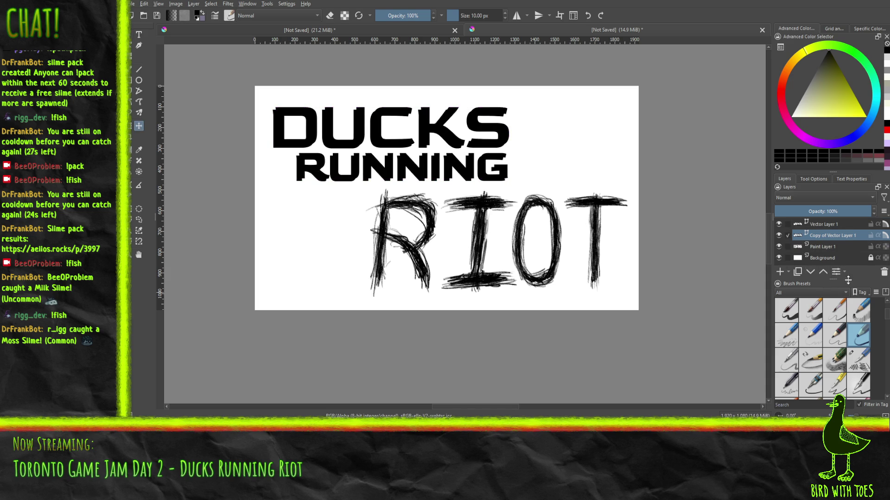
pyautogui.click(798, 275)
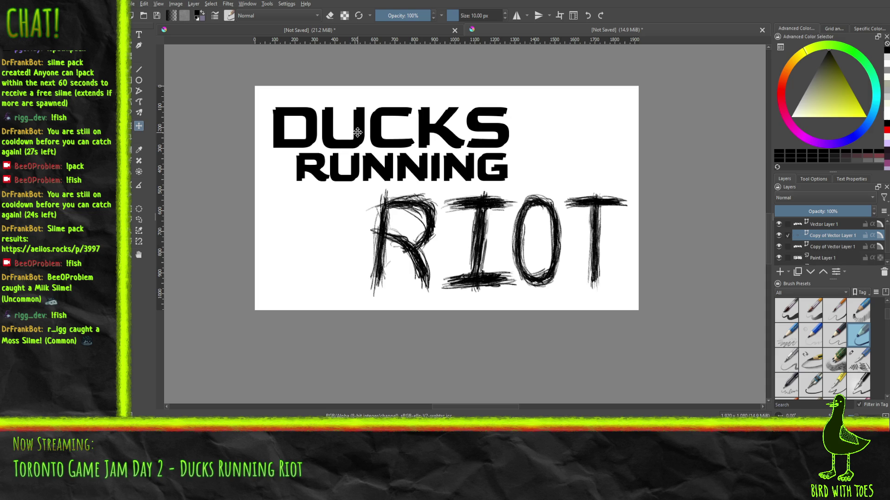
pyautogui.moveTo(358, 135); pyautogui.dragTo(358, 139)
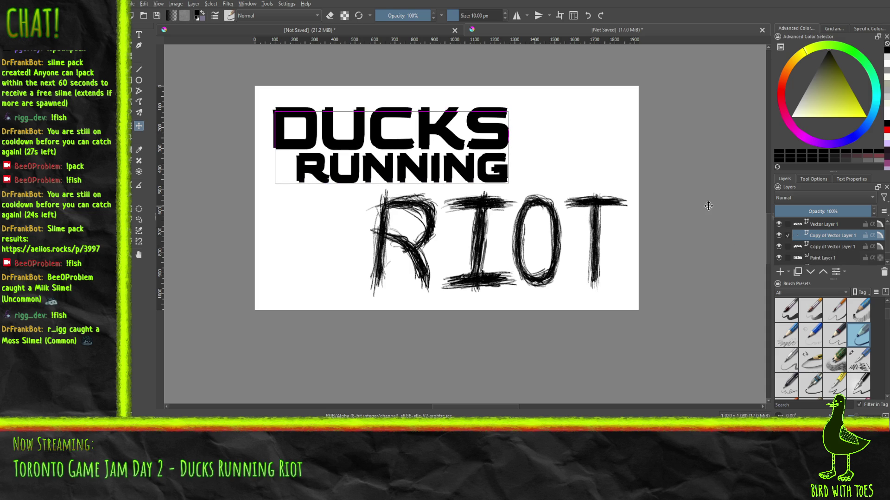
pyautogui.press('Right')
pyautogui.press('Right')
pyautogui.press('Right')
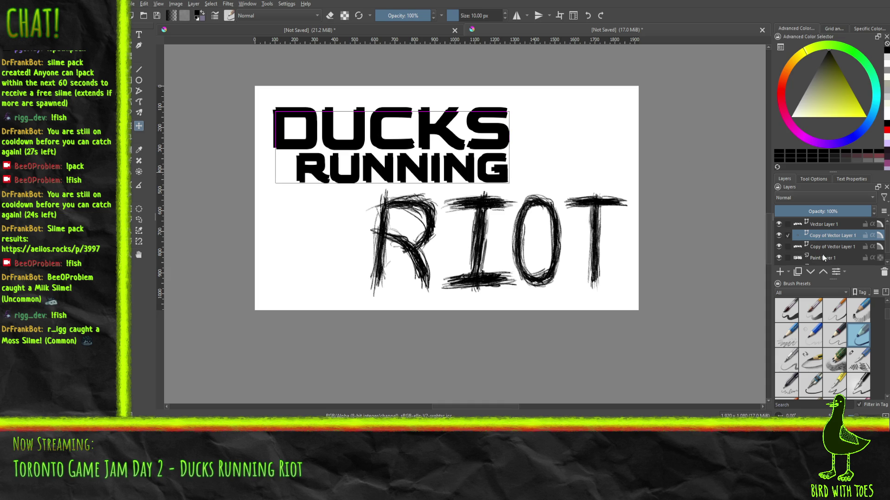
pyautogui.click(779, 236)
pyautogui.click(778, 247)
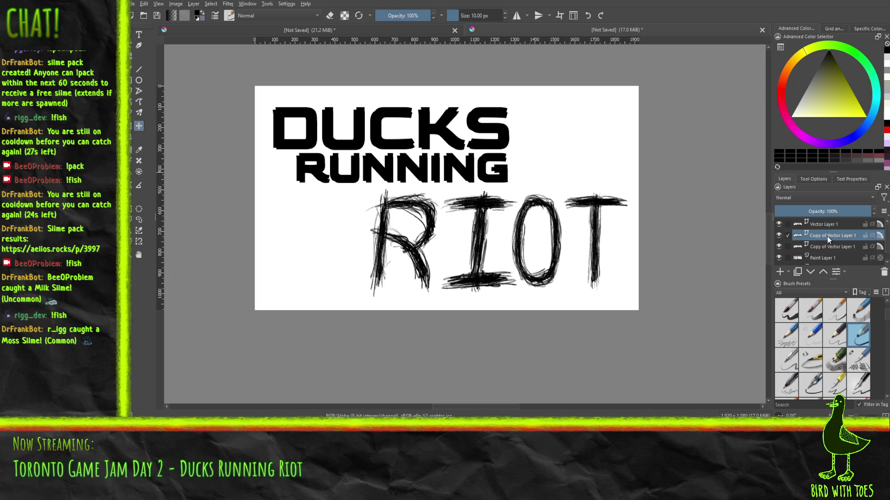
# Delete the extra copy, duplicate again, nudge it about 7 px left, and merge down
pyautogui.hotkey('shift', 'Delete')
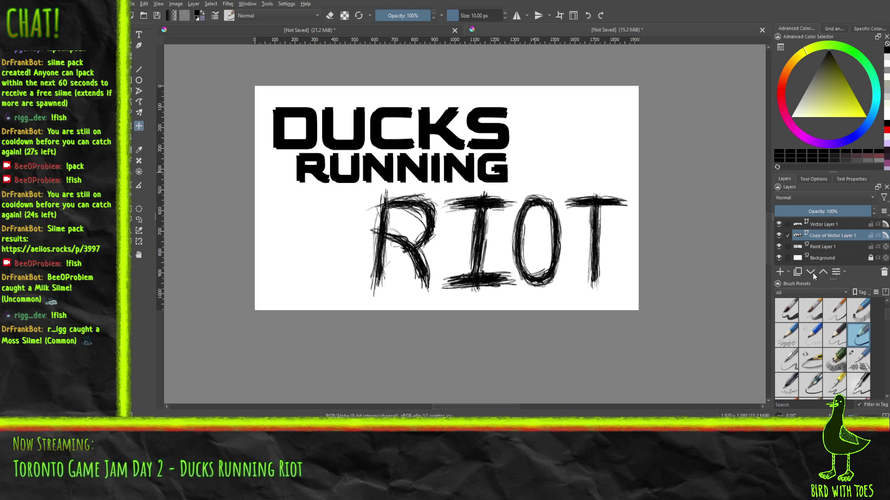
pyautogui.click(798, 272)
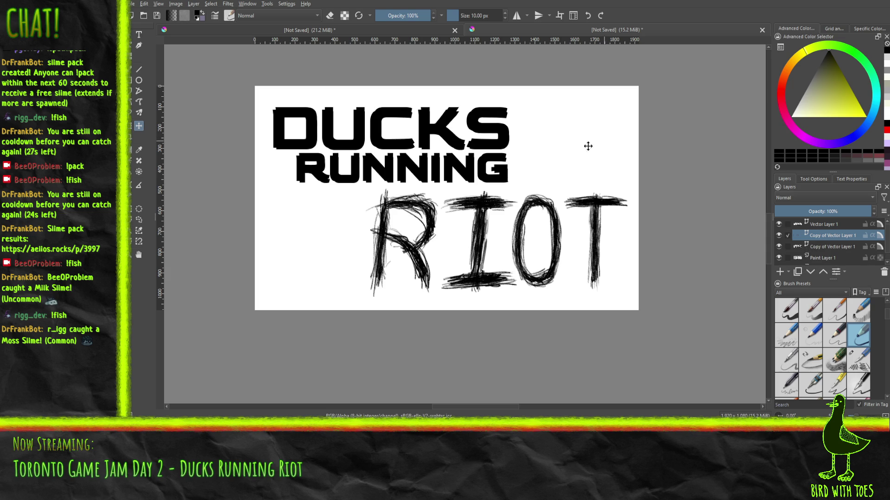
pyautogui.click(432, 170)
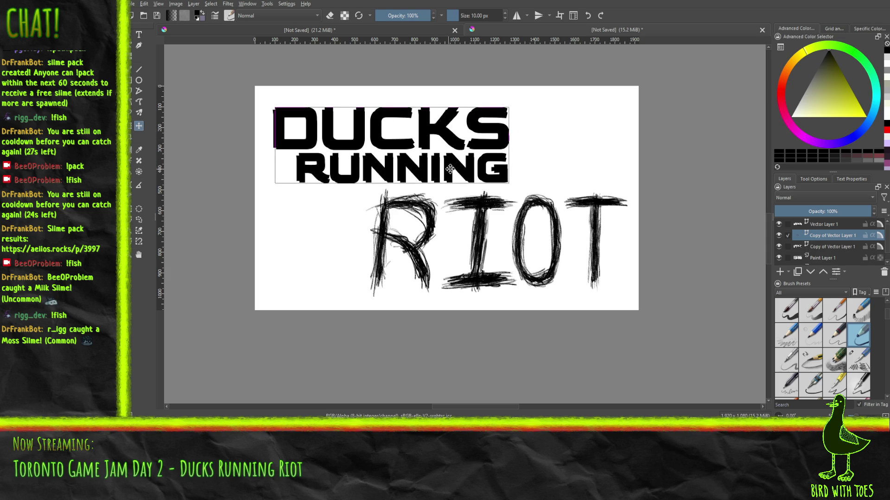
pyautogui.press('Left')
pyautogui.press('Left')
pyautogui.press('Left')
pyautogui.press('Left')
pyautogui.press('Left')
pyautogui.press('Left')
pyautogui.press('Left')
pyautogui.press('Left')
pyautogui.press('Left')
pyautogui.press('Left')
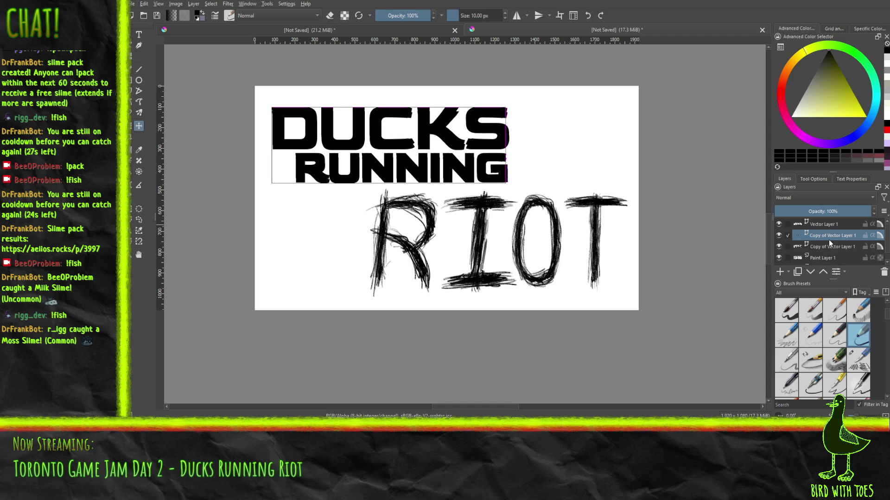
pyautogui.hotkey('ctrl', 'e')
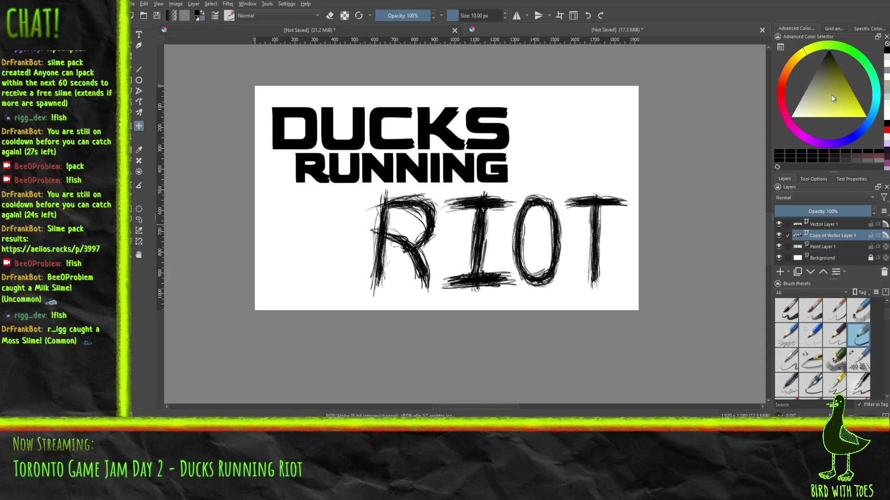
# Pick a light blue colour and the Marker Plain brush
pyautogui.click(860, 137)
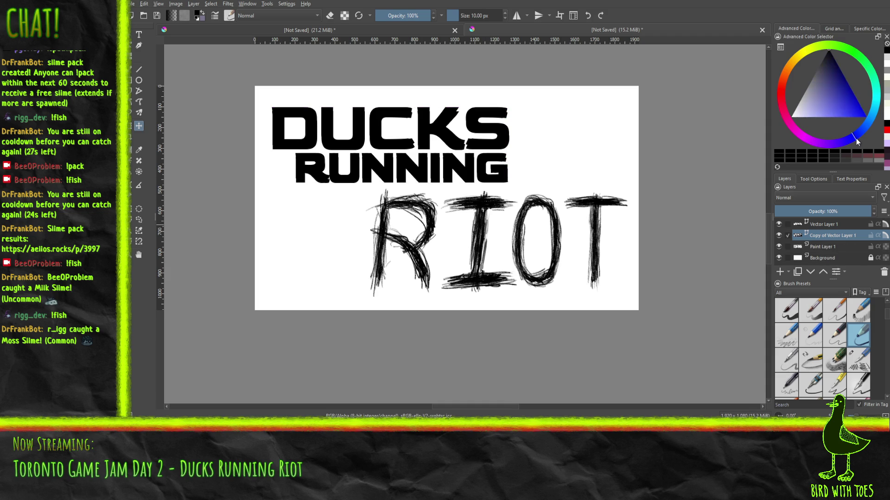
pyautogui.click(849, 85)
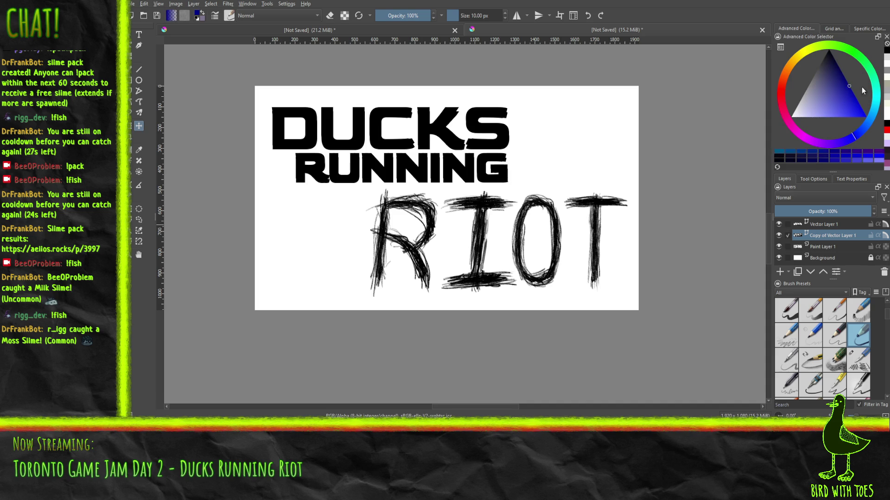
pyautogui.click(842, 99)
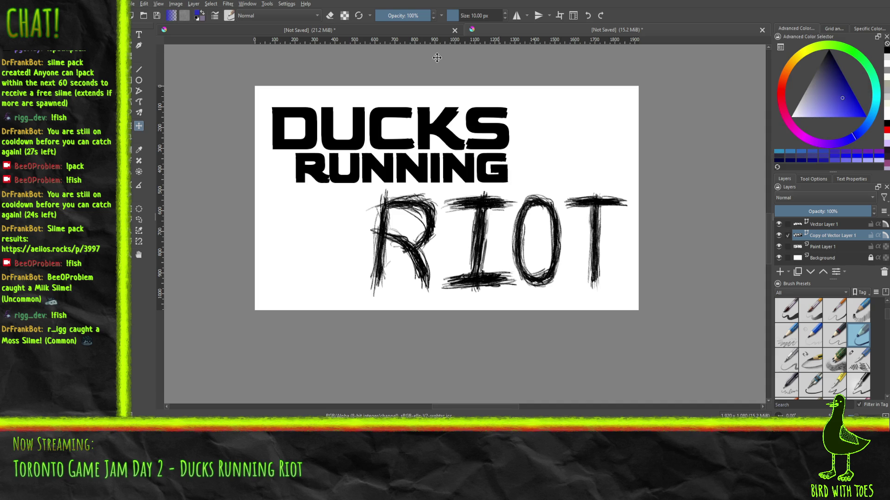
pyautogui.click(133, 65)
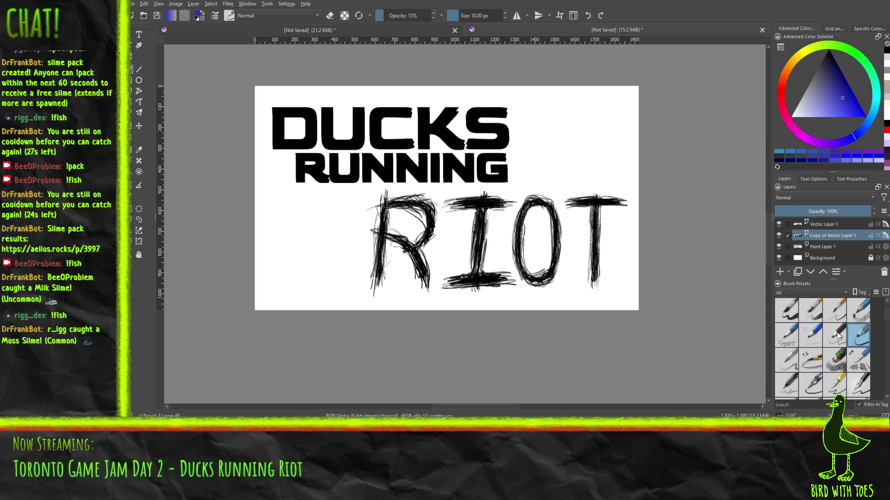
pyautogui.scroll(-3, 837, 349)
pyautogui.click(834, 359)
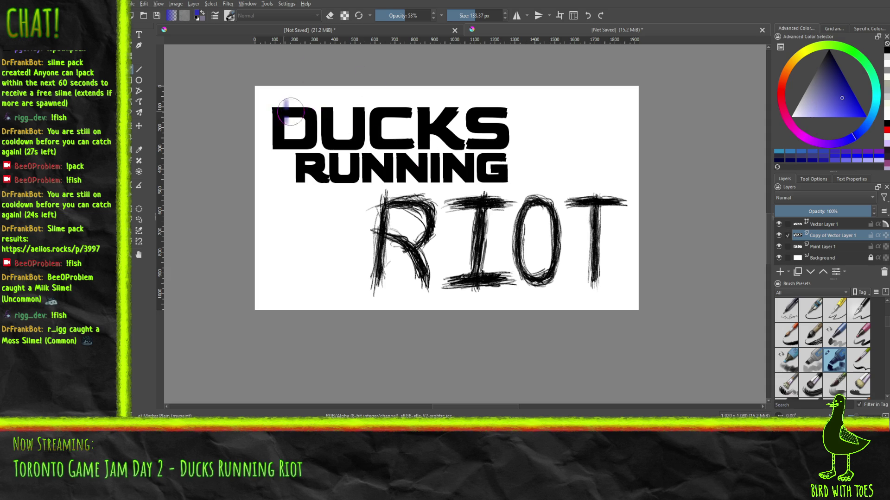
# Paint blue strokes across DUCKS at 100% opacity, then undo back to the separate text copies
pyautogui.moveTo(259, 107); pyautogui.dragTo(329, 116)
pyautogui.hotkey('ctrl', 'z')
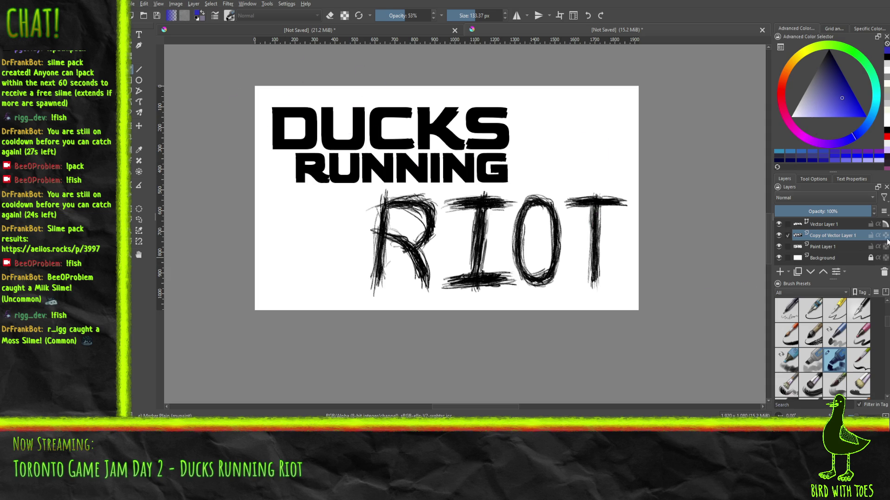
pyautogui.moveTo(302, 128); pyautogui.dragTo(509, 125)
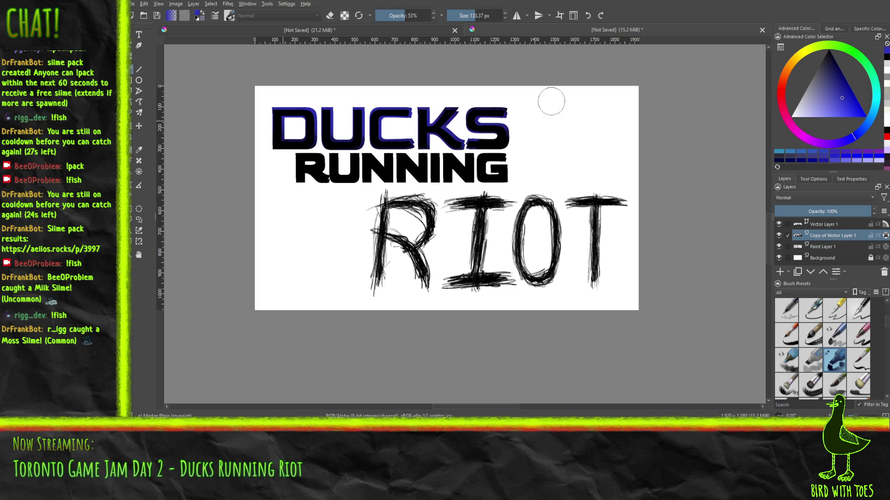
pyautogui.click(428, 15)
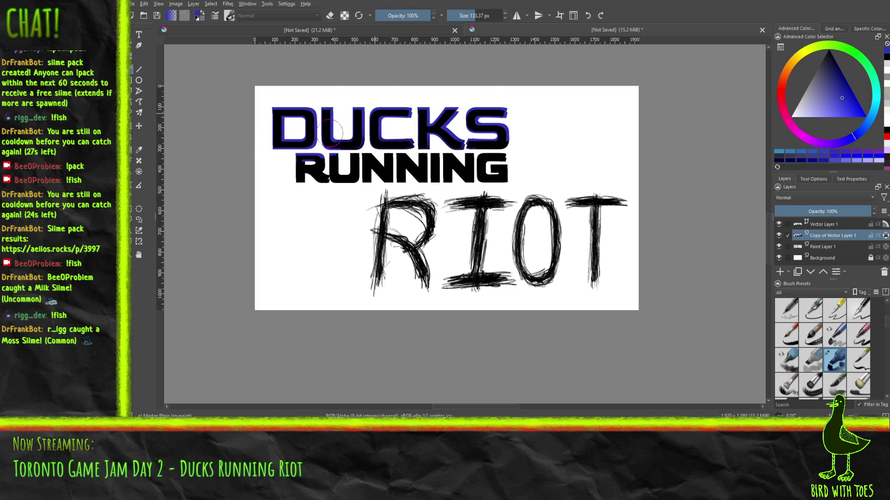
pyautogui.hotkey('ctrl', 'z')
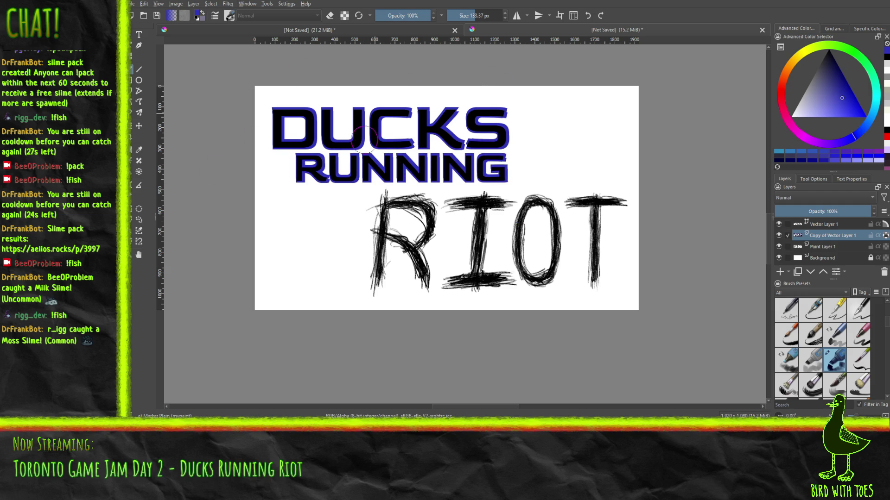
pyautogui.hotkey('ctrl', 'z')
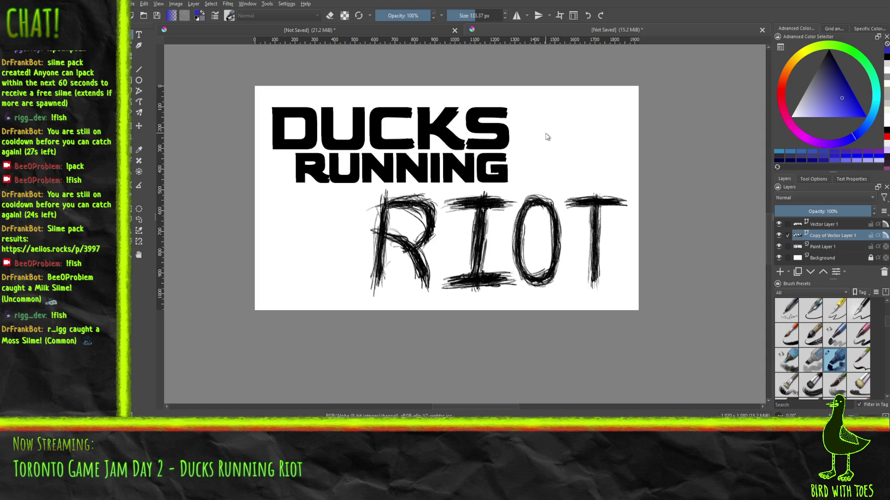
pyautogui.hotkey('ctrl', 'z')
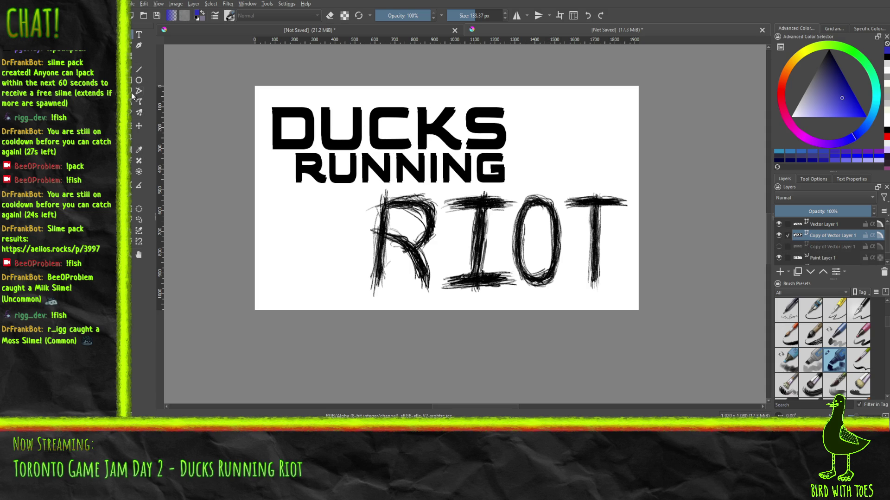
pyautogui.click(139, 126)
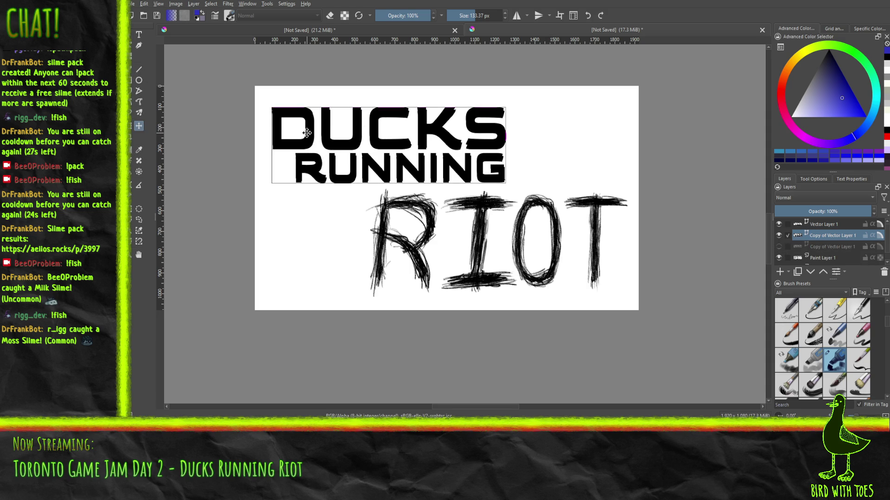
pyautogui.press('Left')
pyautogui.press('Left')
pyautogui.press('Left')
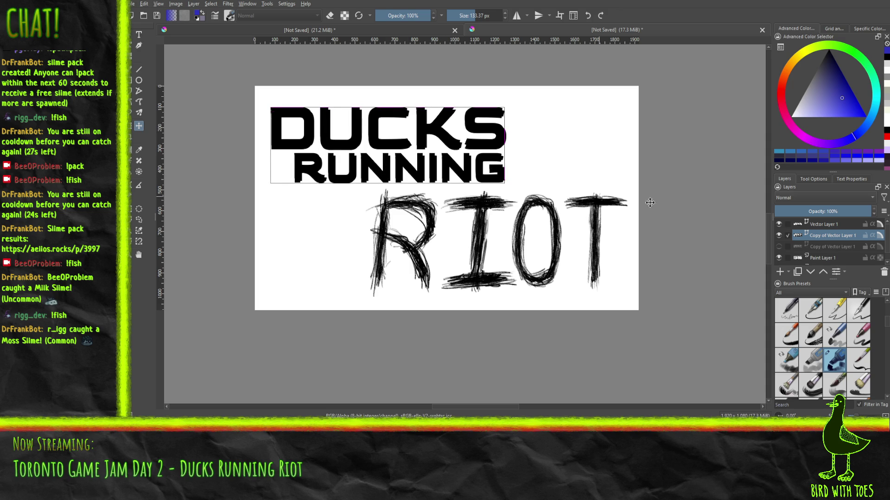
pyautogui.click(779, 224)
pyautogui.click(779, 224)
pyautogui.click(778, 224)
pyautogui.click(778, 247)
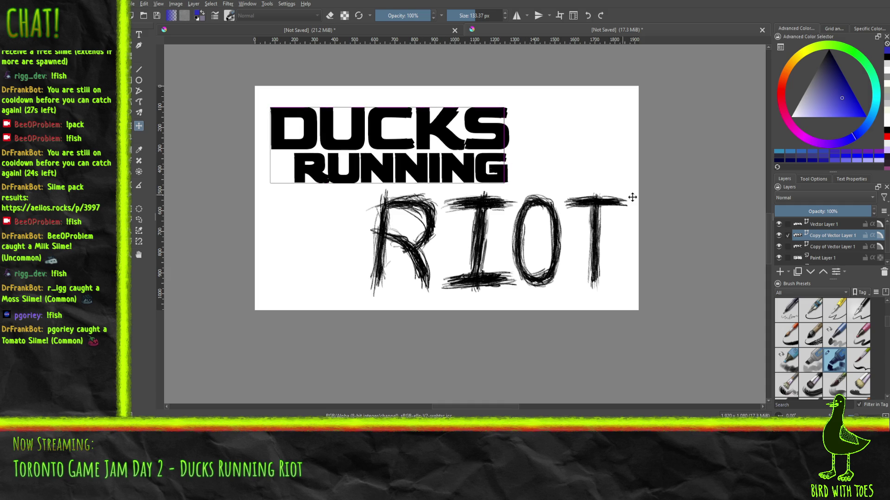
pyautogui.hotkey('shift', 'Delete')
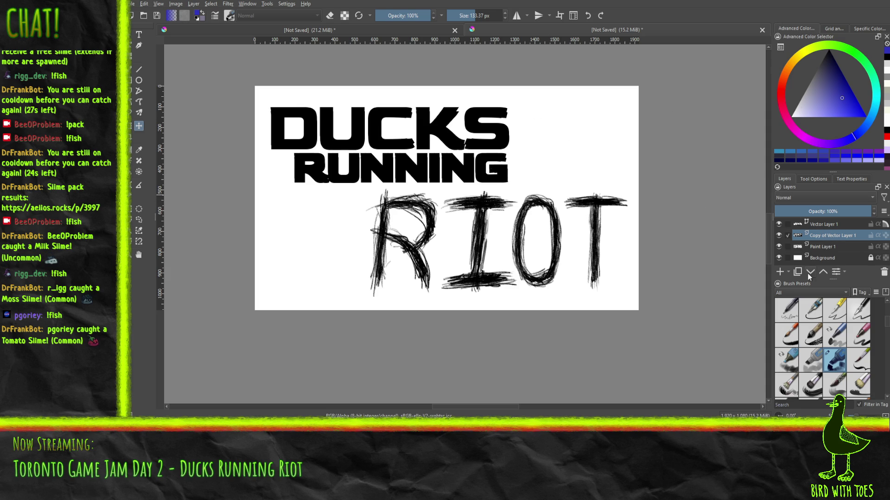
pyautogui.moveTo(842, 101)
pyautogui.mouseDown()
pyautogui.moveTo(834, 92)
pyautogui.moveTo(831, 104)
pyautogui.mouseUp()
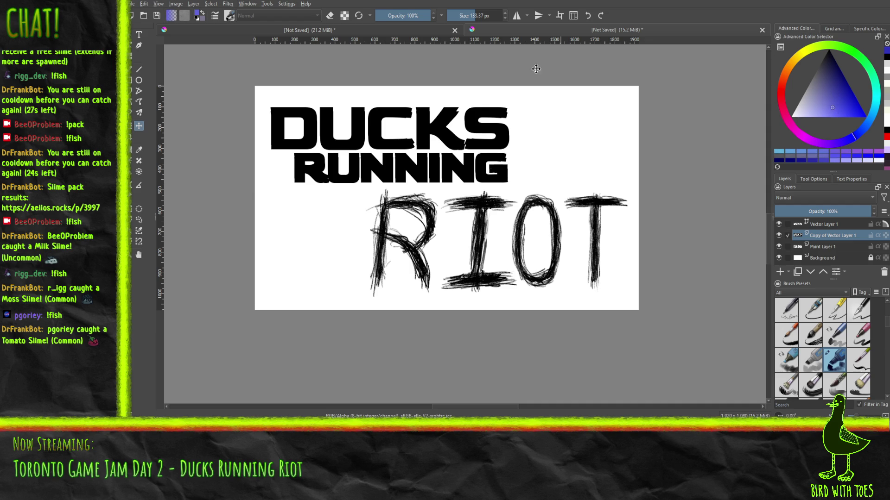
pyautogui.scroll(3, 825, 333)
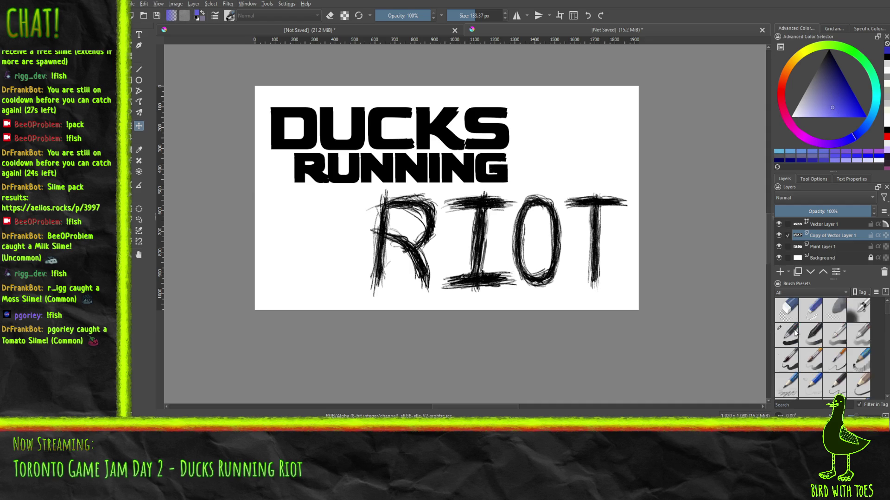
# With a pen preset, paint a purple outline around the title letters
pyautogui.click(789, 343)
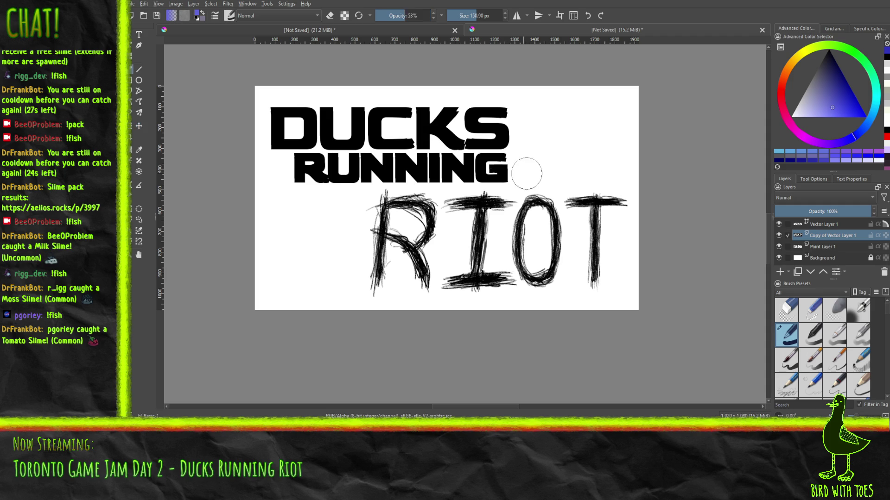
pyautogui.moveTo(498, 123)
pyautogui.mouseDown()
pyautogui.moveTo(325, 102)
pyautogui.moveTo(353, 115)
pyautogui.mouseUp()
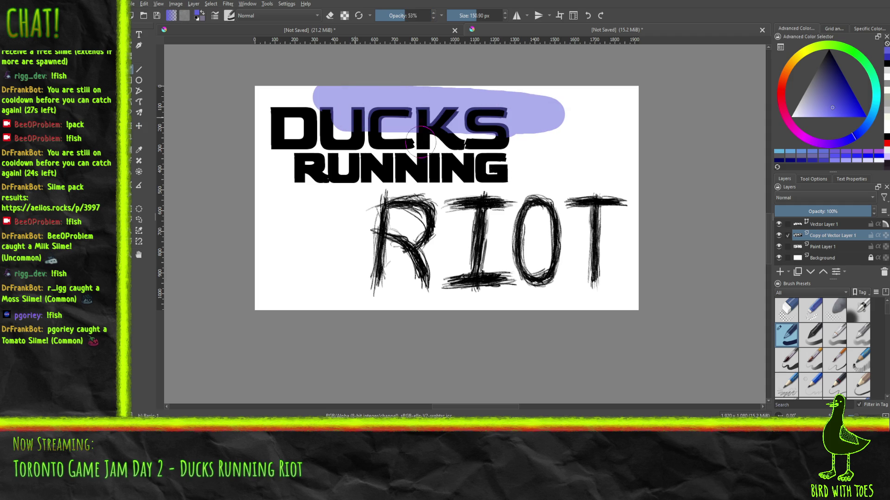
pyautogui.hotkey('ctrl', 'z')
pyautogui.moveTo(408, 16); pyautogui.dragTo(579, 23)
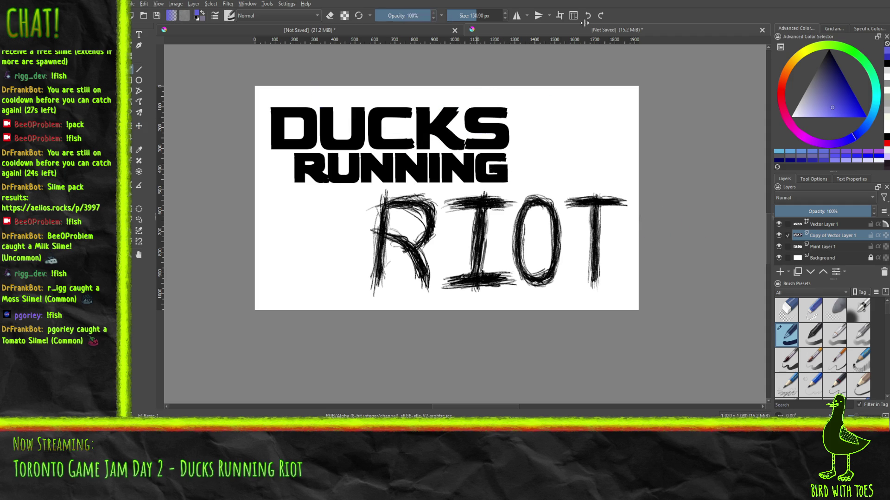
pyautogui.moveTo(506, 122)
pyautogui.mouseDown()
pyautogui.moveTo(264, 133)
pyautogui.moveTo(566, 179)
pyautogui.mouseUp()
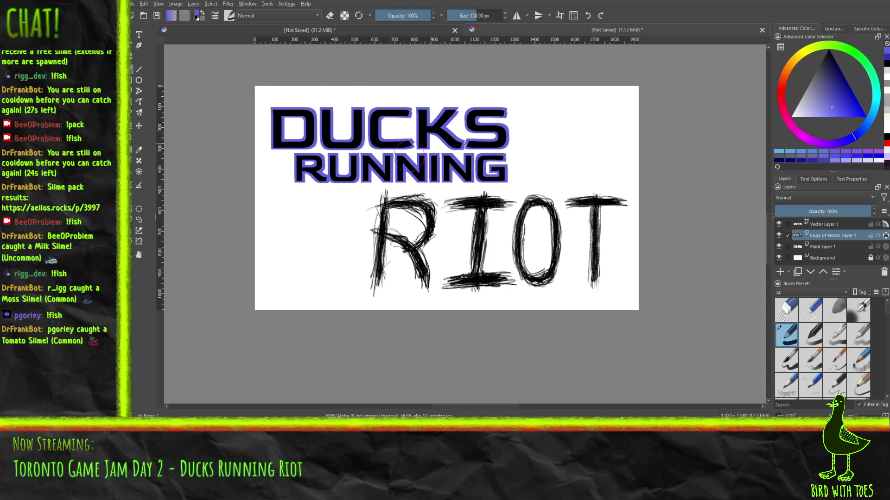
# Try yellow outlines around DUCKS and on the D's top, undoing each to keep the purple outline
pyautogui.click(807, 55)
pyautogui.moveTo(338, 89); pyautogui.dragTo(499, 147)
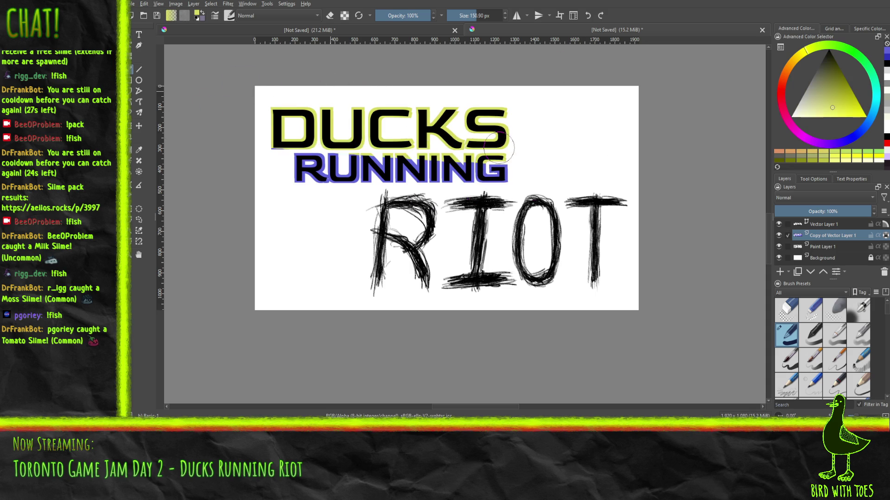
pyautogui.hotkey('ctrl', 'z')
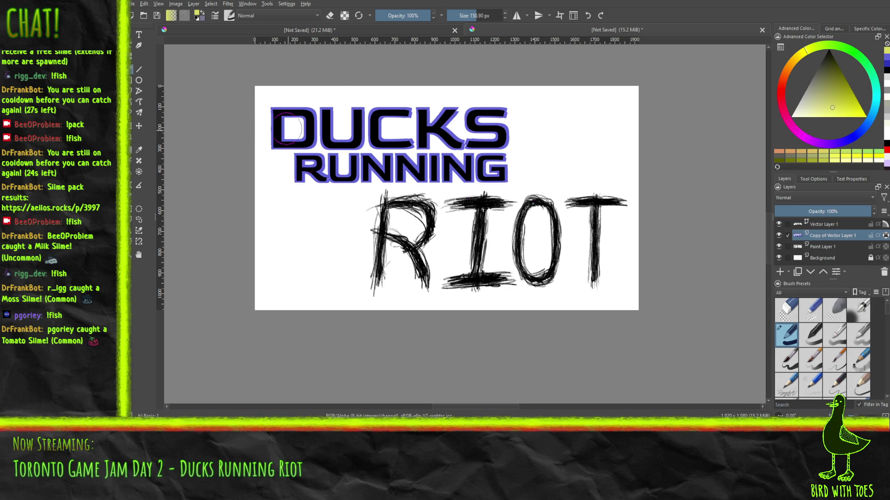
pyautogui.hotkey('ctrl', 'shift', 'z')
pyautogui.hotkey('ctrl', 'z')
pyautogui.moveTo(283, 102); pyautogui.dragTo(291, 101)
pyautogui.hotkey('ctrl', 'z')
# Zoom in, shrink the brush to 12 px, and paint a yellow highlight from the D's top-left corner
pyautogui.scroll(2, 296, 141)
pyautogui.scroll(4, 296, 141)
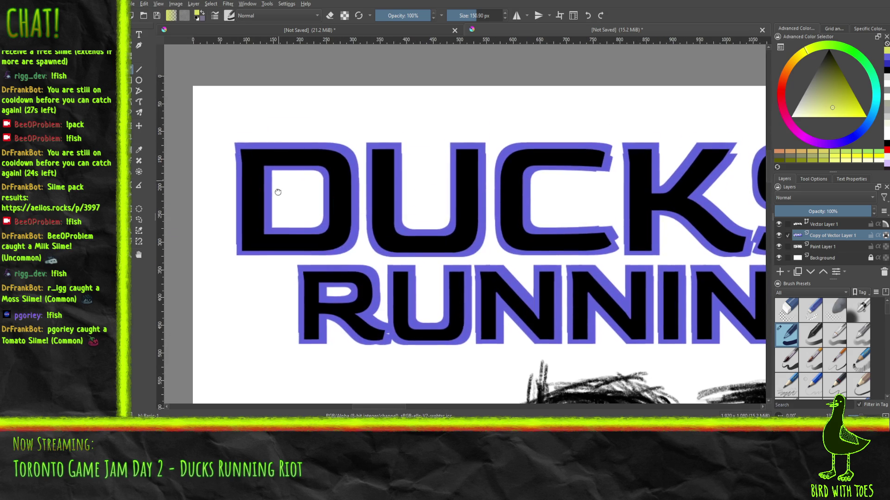
pyautogui.click(465, 16)
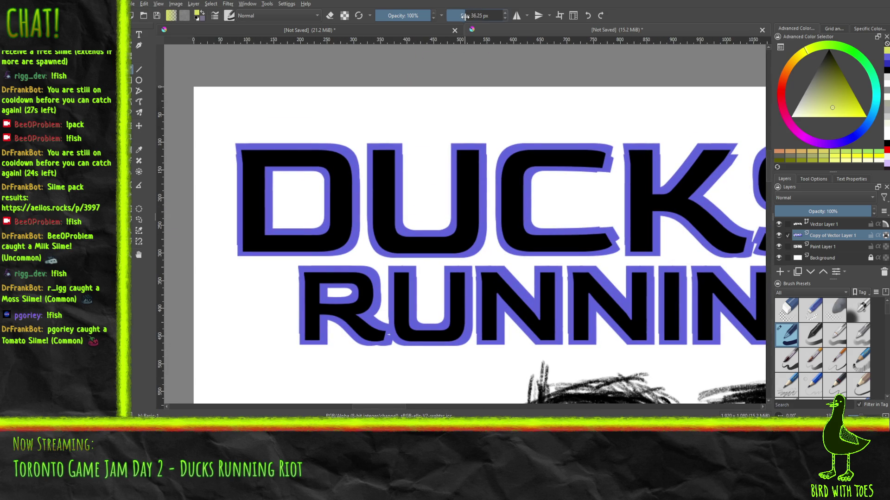
pyautogui.moveTo(463, 16); pyautogui.dragTo(459, 16)
pyautogui.click(241, 145)
pyautogui.moveTo(242, 144)
pyautogui.mouseDown()
pyautogui.moveTo(317, 144)
pyautogui.moveTo(348, 155)
pyautogui.moveTo(324, 147)
pyautogui.moveTo(358, 178)
pyautogui.moveTo(356, 248)
pyautogui.mouseUp()
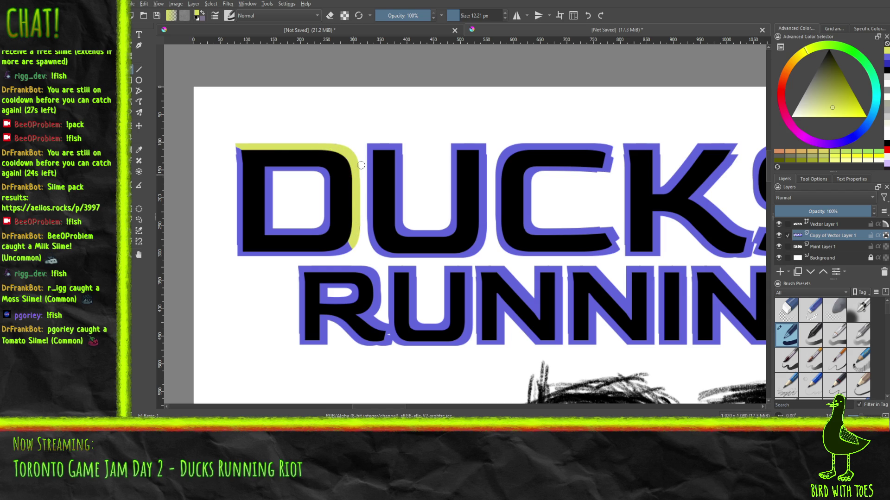
# Paint yellow-green highlight strokes along the top and length of the U's left arm
pyautogui.moveTo(385, 149)
pyautogui.mouseDown()
pyautogui.moveTo(369, 145)
pyautogui.moveTo(402, 186)
pyautogui.mouseUp()
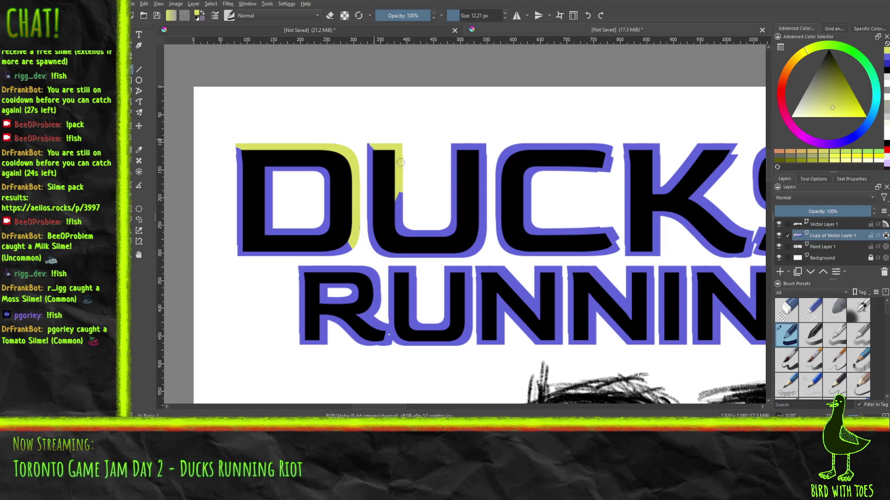
pyautogui.moveTo(402, 186)
pyautogui.mouseDown()
pyautogui.moveTo(417, 232)
pyautogui.moveTo(434, 229)
pyautogui.moveTo(452, 204)
pyautogui.moveTo(456, 147)
pyautogui.moveTo(474, 150)
pyautogui.moveTo(483, 200)
pyautogui.moveTo(474, 242)
pyautogui.mouseUp()
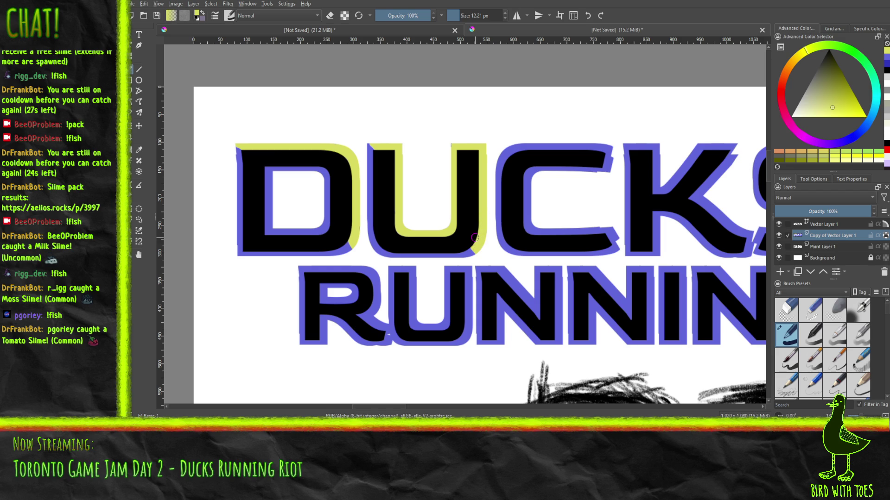
pyautogui.click(886, 65)
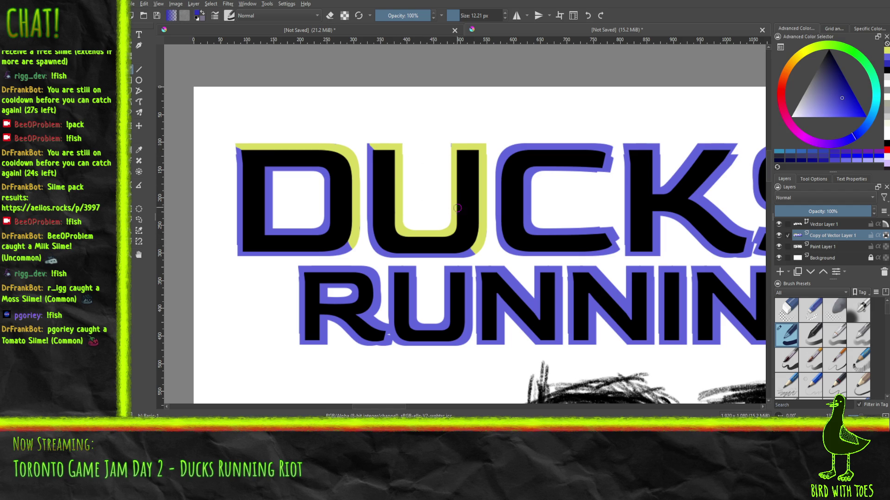
# Paint dark blue shadows along the U's inner edges, left arm, bottom curve, and the D's bottom-right corner
pyautogui.moveTo(454, 207); pyautogui.dragTo(455, 217)
pyautogui.moveTo(454, 230)
pyautogui.mouseDown()
pyautogui.moveTo(442, 216)
pyautogui.moveTo(458, 161)
pyautogui.mouseUp()
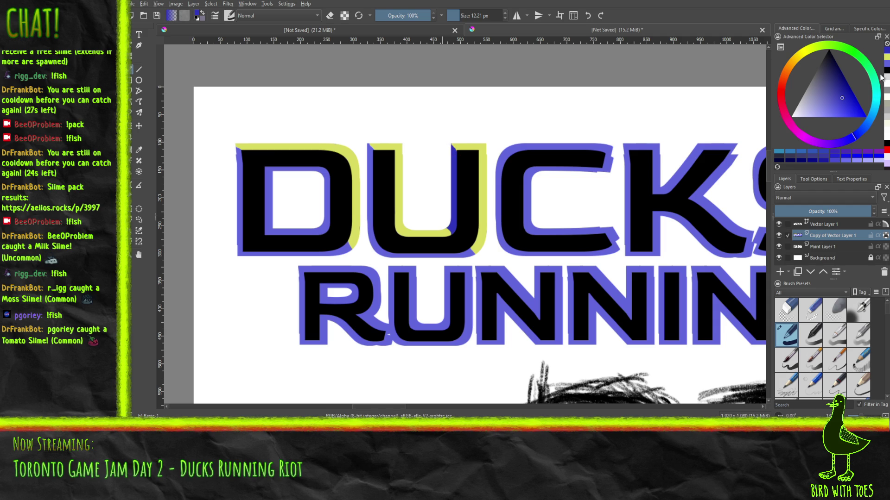
pyautogui.moveTo(371, 229); pyautogui.dragTo(369, 189)
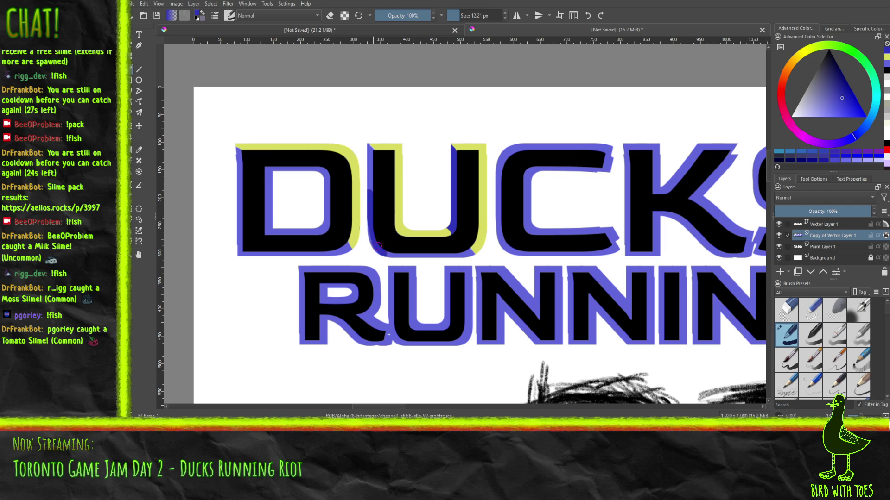
pyautogui.moveTo(390, 248); pyautogui.dragTo(467, 256)
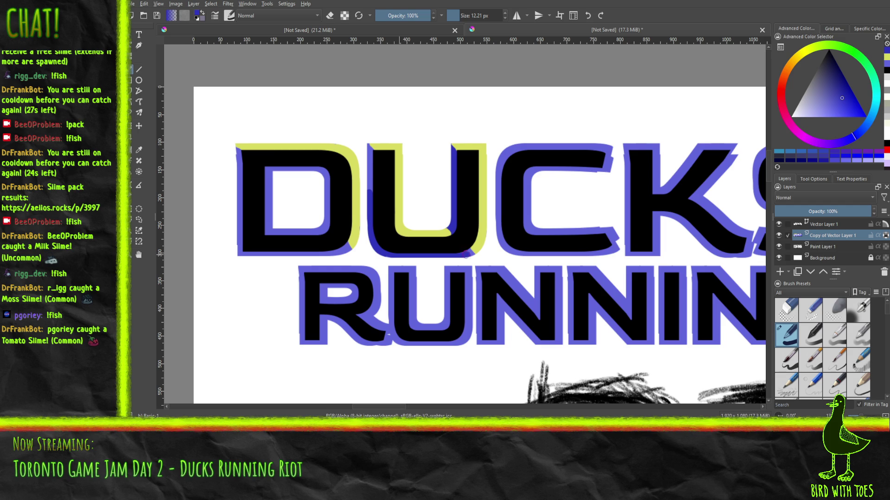
pyautogui.moveTo(338, 243)
pyautogui.mouseDown()
pyautogui.moveTo(344, 248)
pyautogui.moveTo(324, 256)
pyautogui.moveTo(282, 260)
pyautogui.moveTo(257, 256)
pyautogui.moveTo(279, 250)
pyautogui.moveTo(240, 252)
pyautogui.moveTo(253, 247)
pyautogui.moveTo(235, 164)
pyautogui.mouseUp()
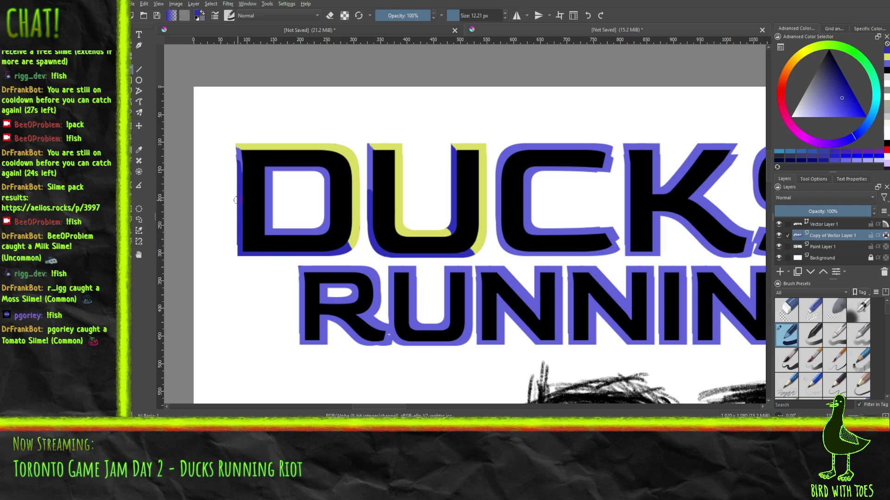
# Shade the C's inner left edge and the K's stem and diagonal edges dark blue
pyautogui.moveTo(499, 236)
pyautogui.mouseDown()
pyautogui.moveTo(497, 202)
pyautogui.moveTo(508, 248)
pyautogui.moveTo(614, 252)
pyautogui.mouseUp()
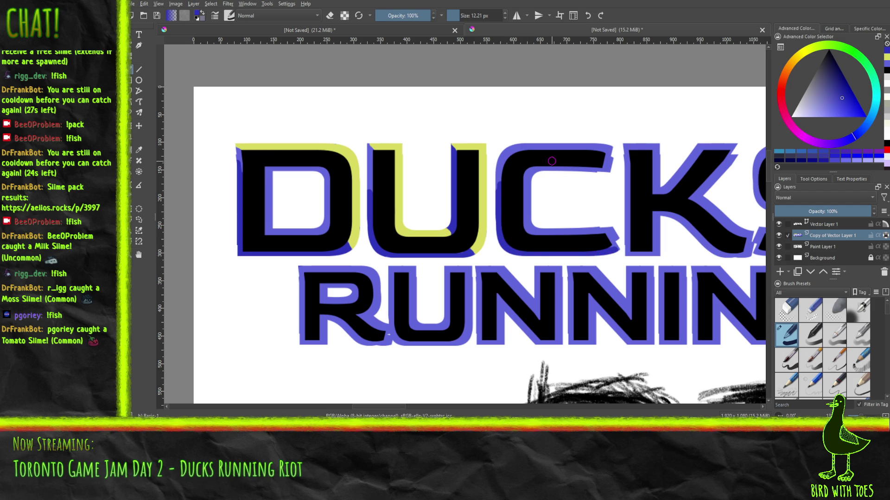
pyautogui.moveTo(624, 183)
pyautogui.mouseDown()
pyautogui.moveTo(629, 254)
pyautogui.moveTo(662, 256)
pyautogui.mouseUp()
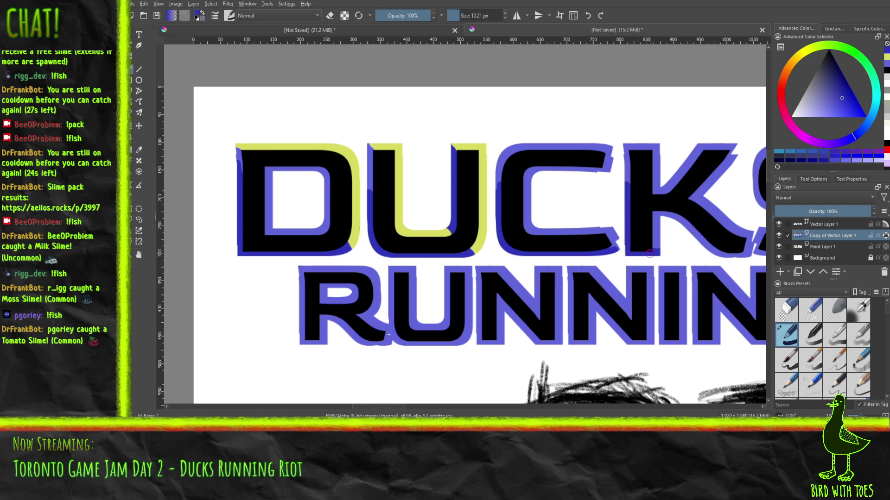
pyautogui.moveTo(682, 219)
pyautogui.mouseDown()
pyautogui.moveTo(706, 244)
pyautogui.moveTo(671, 213)
pyautogui.mouseUp()
pyautogui.moveTo(716, 249); pyautogui.dragTo(732, 256)
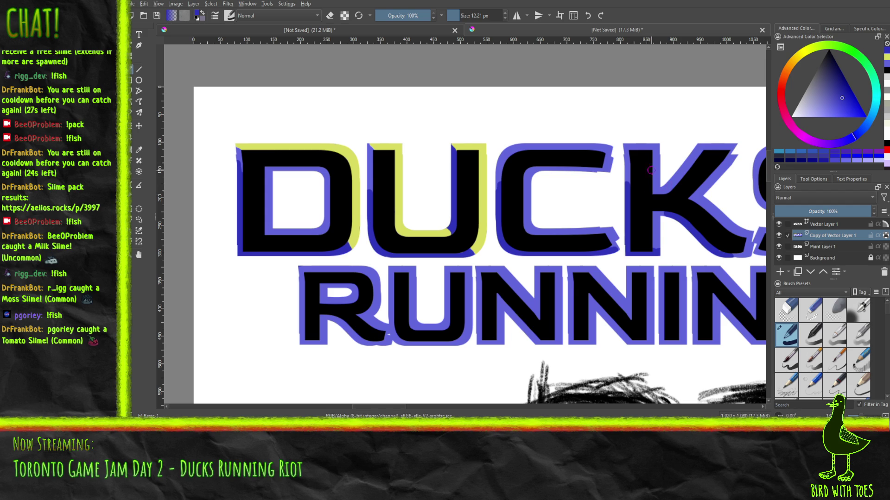
pyautogui.moveTo(661, 194); pyautogui.dragTo(691, 166)
pyautogui.moveTo(704, 191); pyautogui.dragTo(711, 189)
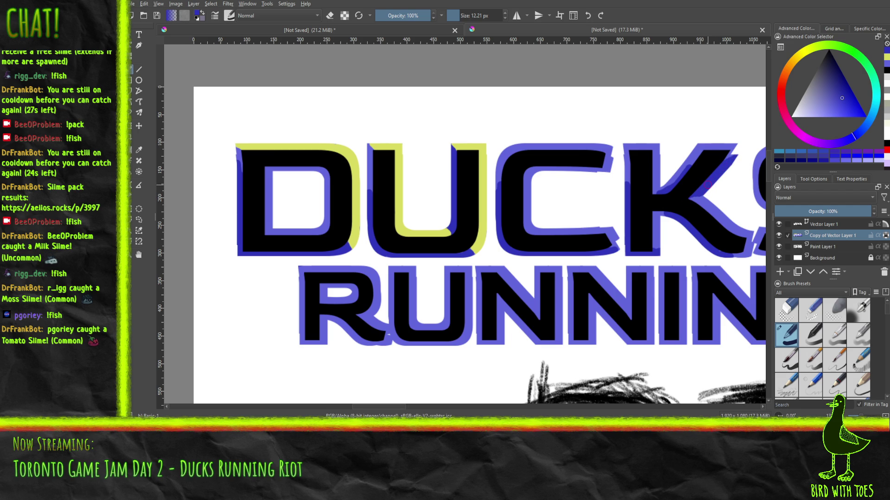
pyautogui.click(887, 63)
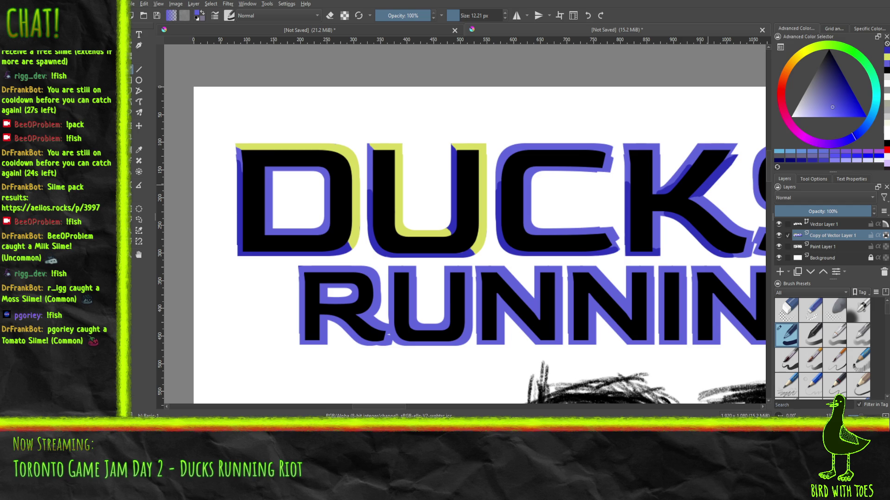
# In yellow, highlight the C's top-left, top edge and inner curve, redoing one misplaced mark
pyautogui.click(887, 58)
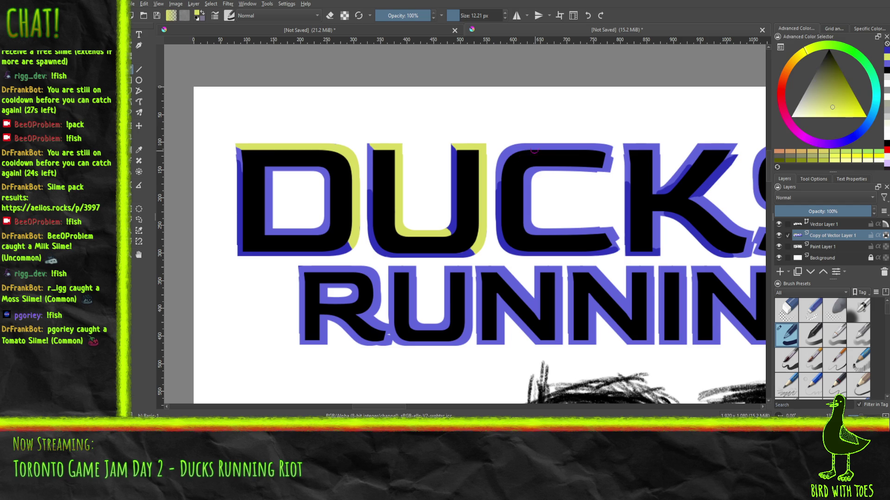
pyautogui.moveTo(500, 162); pyautogui.dragTo(508, 153)
pyautogui.hotkey('ctrl', 'z')
pyautogui.moveTo(507, 148); pyautogui.dragTo(521, 149)
pyautogui.moveTo(511, 155); pyautogui.dragTo(597, 147)
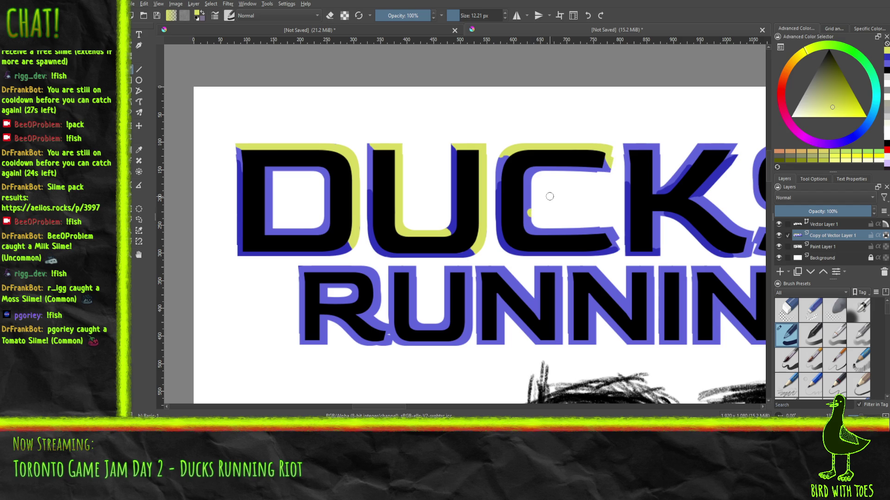
pyautogui.moveTo(533, 204)
pyautogui.mouseDown()
pyautogui.moveTo(539, 230)
pyautogui.moveTo(600, 231)
pyautogui.mouseUp()
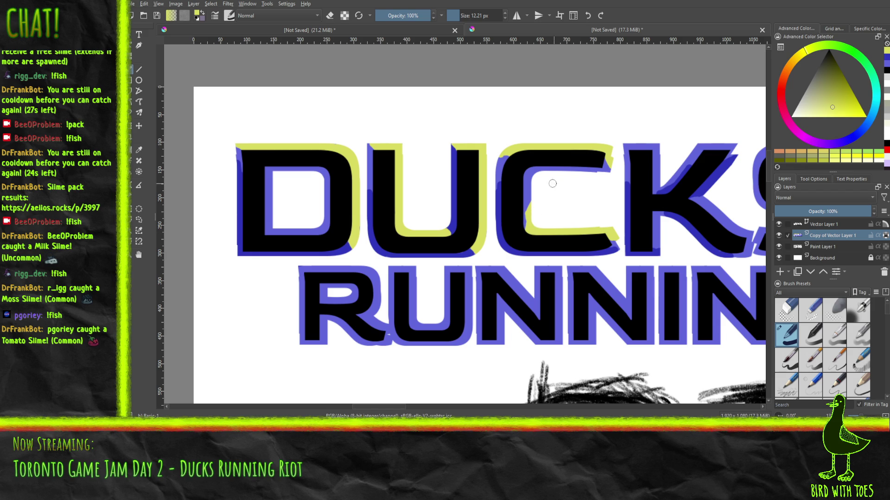
pyautogui.moveTo(529, 227); pyautogui.dragTo(527, 208)
# Zoom in on DUCKS and highlight the K's top edge and upper diagonal arm in yellow
pyautogui.scroll(-3, 543, 155)
pyautogui.scroll(-1, 543, 155)
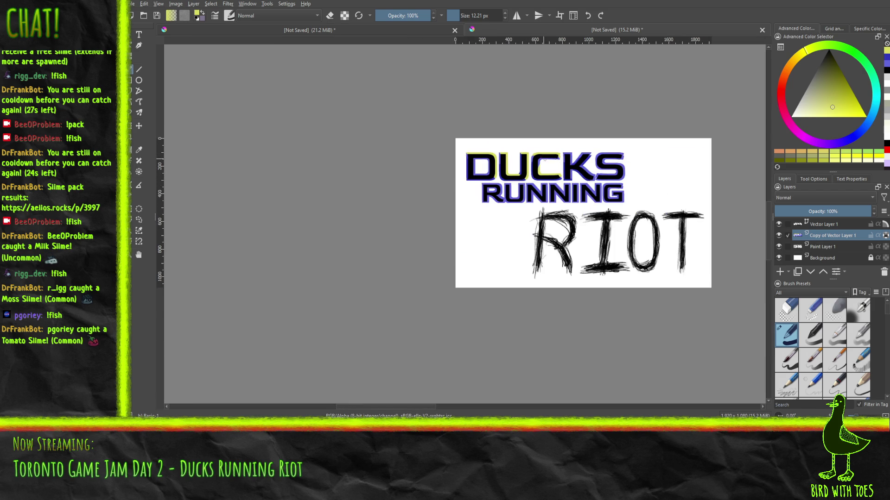
pyautogui.moveTo(572, 166); pyautogui.dragTo(381, 192)
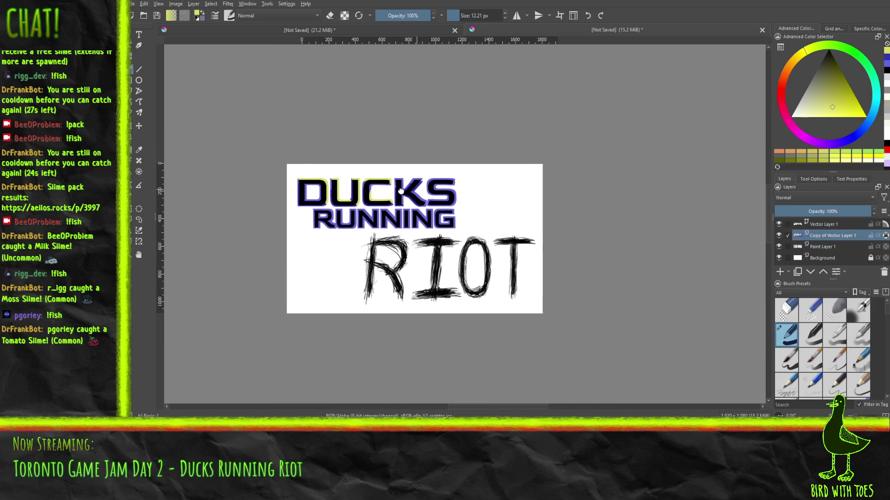
pyautogui.scroll(3, 382, 192)
pyautogui.scroll(2, 381, 192)
pyautogui.moveTo(355, 170); pyautogui.dragTo(360, 236)
pyautogui.scroll(2, 369, 218)
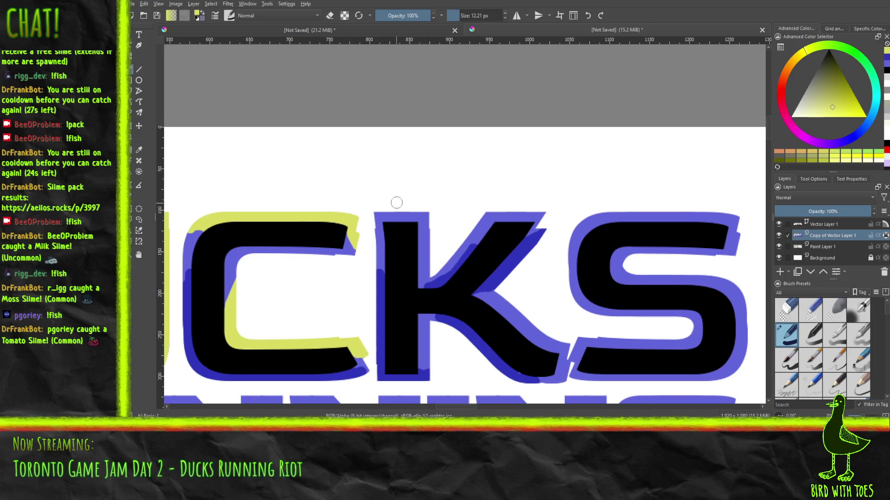
pyautogui.moveTo(377, 212)
pyautogui.mouseDown()
pyautogui.moveTo(408, 220)
pyautogui.moveTo(422, 260)
pyautogui.mouseUp()
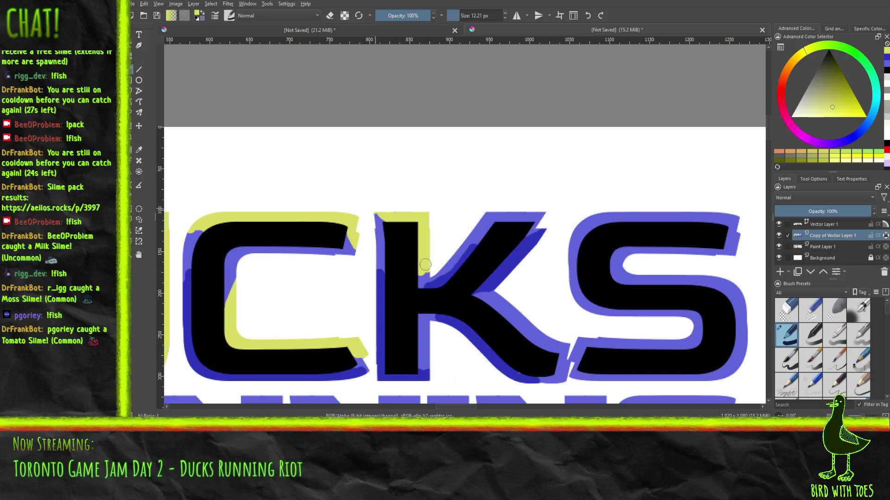
pyautogui.moveTo(462, 240)
pyautogui.mouseDown()
pyautogui.moveTo(488, 211)
pyautogui.moveTo(544, 211)
pyautogui.mouseUp()
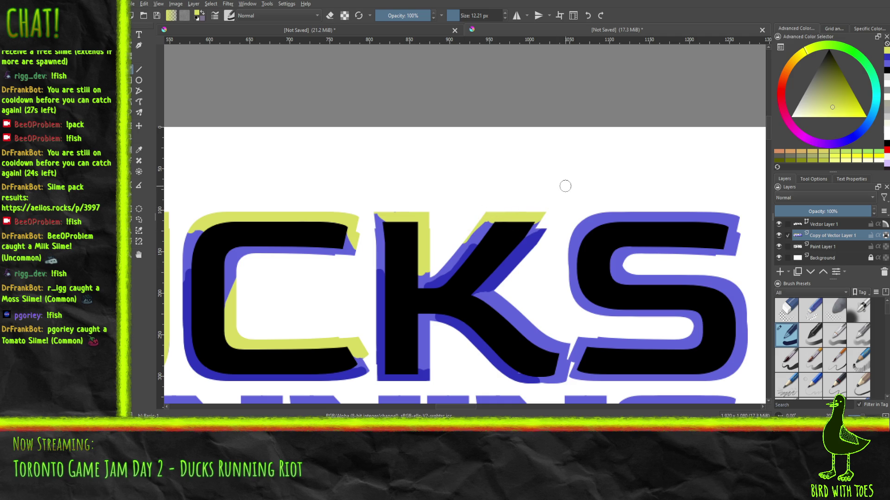
# Highlight the upper and inner edges of the K's lower leg, then zoom out to view the title
pyautogui.moveTo(504, 309)
pyautogui.mouseDown()
pyautogui.moveTo(532, 334)
pyautogui.moveTo(564, 343)
pyautogui.moveTo(561, 376)
pyautogui.mouseUp()
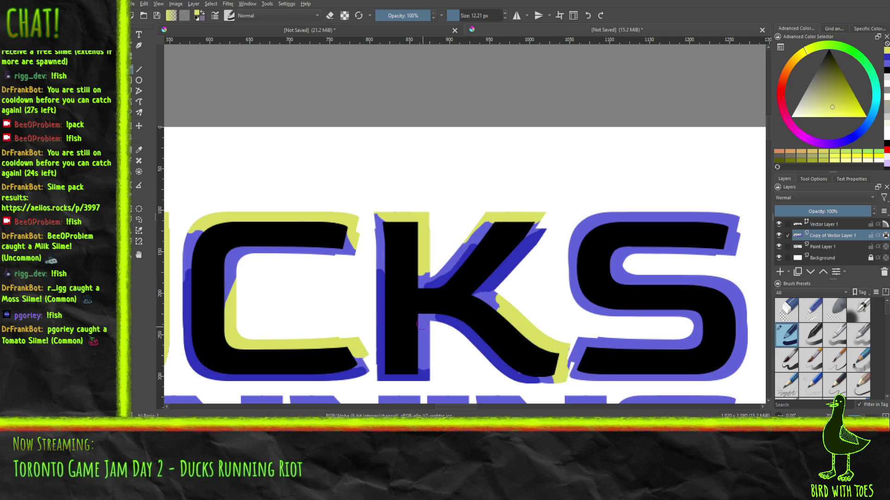
pyautogui.moveTo(422, 331)
pyautogui.mouseDown()
pyautogui.moveTo(424, 324)
pyautogui.moveTo(428, 357)
pyautogui.mouseUp()
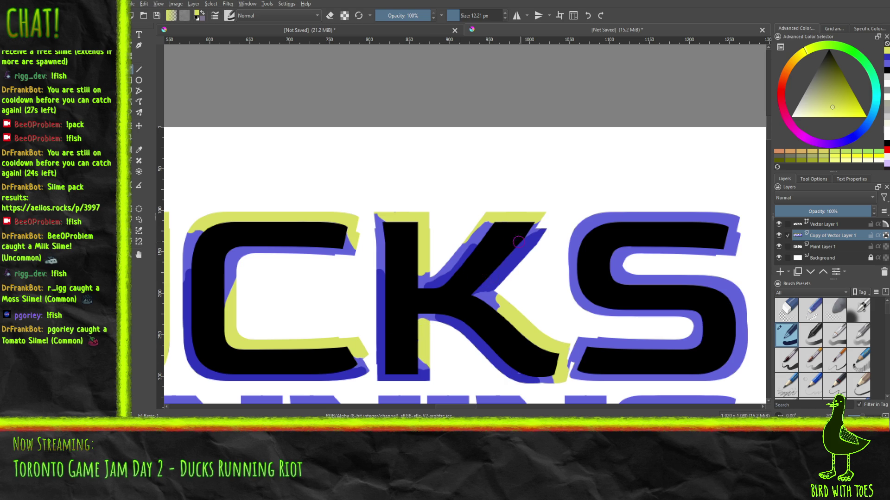
pyautogui.press('-')
pyautogui.press('-')
pyautogui.moveTo(490, 203)
pyautogui.mouseDown()
pyautogui.moveTo(482, 219)
pyautogui.moveTo(364, 250)
pyautogui.mouseUp()
# Zoom in on the S and paint yellow highlights along its top and inner edge
pyautogui.scroll(1, 336, 241)
pyautogui.scroll(2, 336, 241)
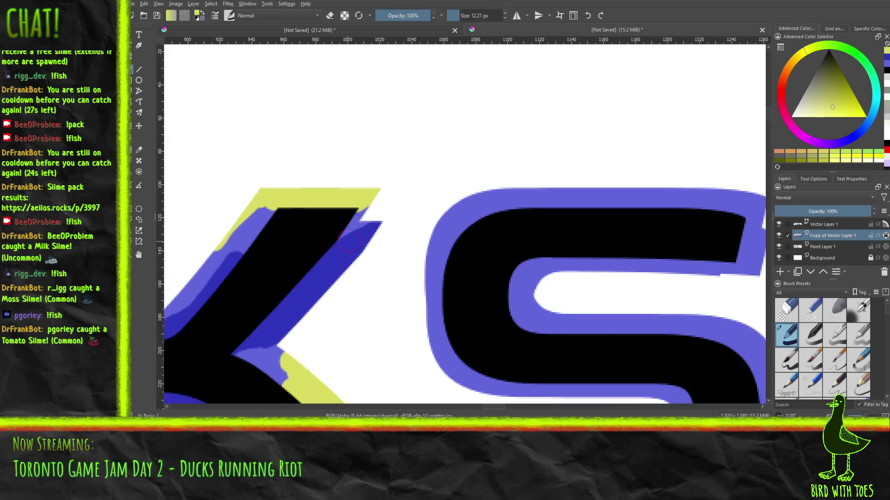
pyautogui.scroll(1, 307, 278)
pyautogui.scroll(1, 280, 283)
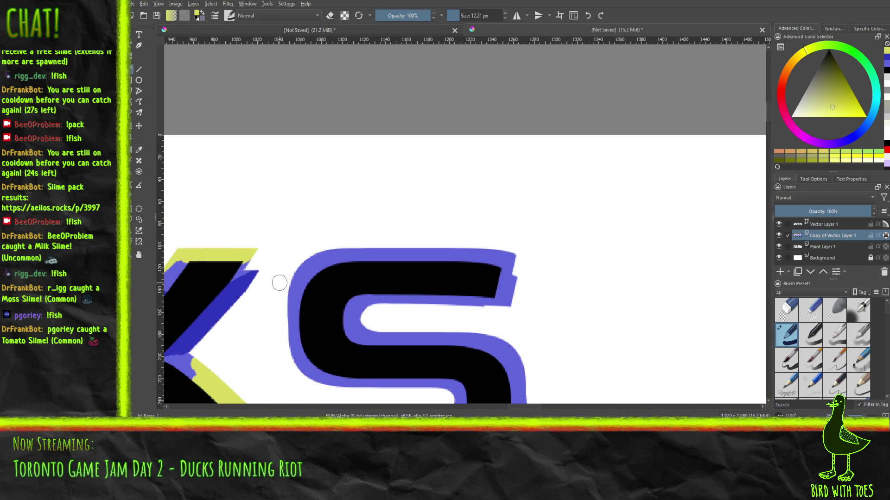
pyautogui.moveTo(306, 259)
pyautogui.mouseDown()
pyautogui.moveTo(459, 247)
pyautogui.moveTo(326, 254)
pyautogui.mouseUp()
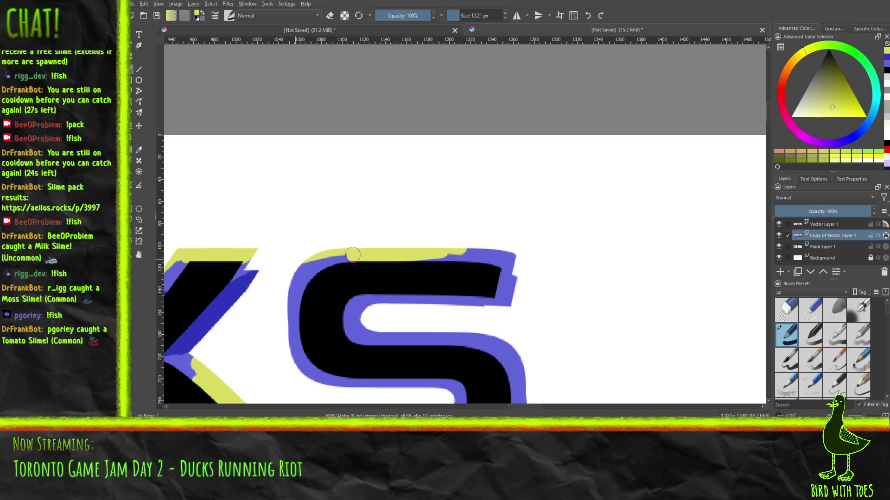
pyautogui.moveTo(438, 252)
pyautogui.mouseDown()
pyautogui.moveTo(519, 255)
pyautogui.moveTo(509, 290)
pyautogui.moveTo(504, 273)
pyautogui.mouseUp()
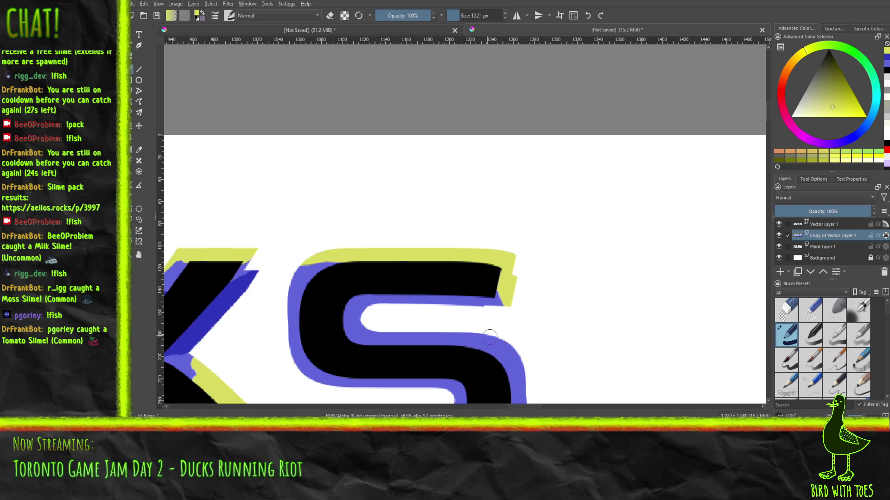
pyautogui.moveTo(378, 332)
pyautogui.mouseDown()
pyautogui.moveTo(489, 341)
pyautogui.moveTo(519, 376)
pyautogui.moveTo(461, 337)
pyautogui.moveTo(373, 322)
pyautogui.mouseUp()
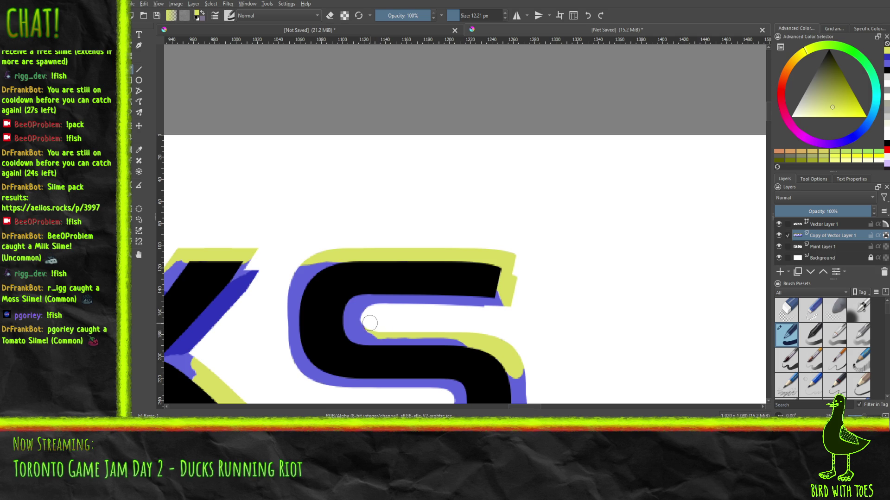
# Highlight the S's right outer edge and lower inner curve yellow, covering leftover blue notches
pyautogui.moveTo(459, 327)
pyautogui.mouseDown()
pyautogui.moveTo(354, 189)
pyautogui.moveTo(384, 163)
pyautogui.mouseUp()
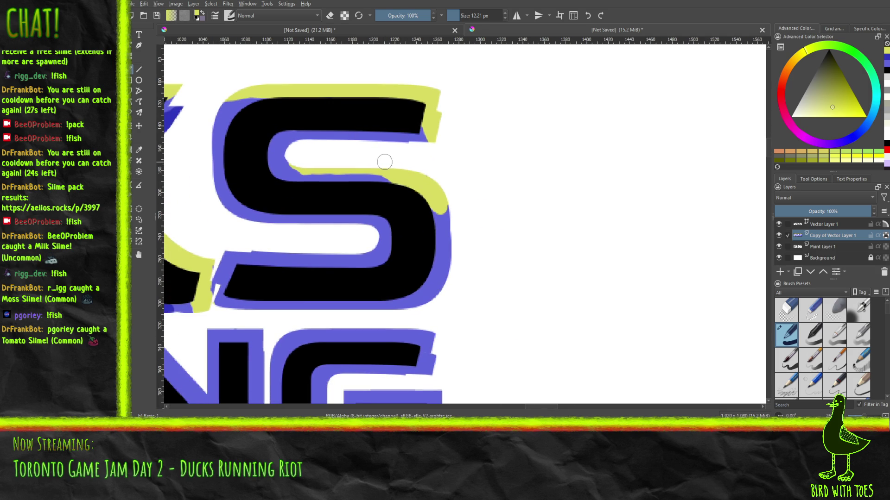
pyautogui.moveTo(451, 218)
pyautogui.mouseDown()
pyautogui.moveTo(441, 232)
pyautogui.moveTo(440, 281)
pyautogui.moveTo(436, 232)
pyautogui.moveTo(424, 269)
pyautogui.moveTo(442, 283)
pyautogui.moveTo(437, 290)
pyautogui.mouseUp()
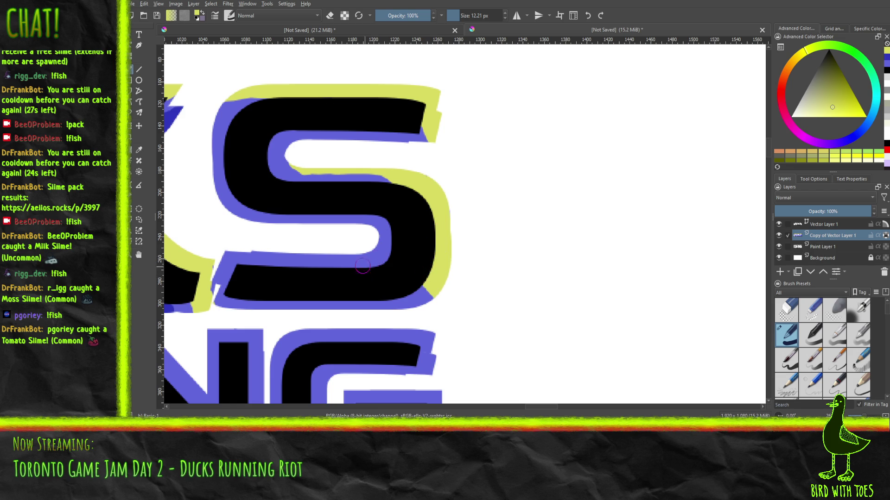
pyautogui.moveTo(344, 259); pyautogui.dragTo(390, 257)
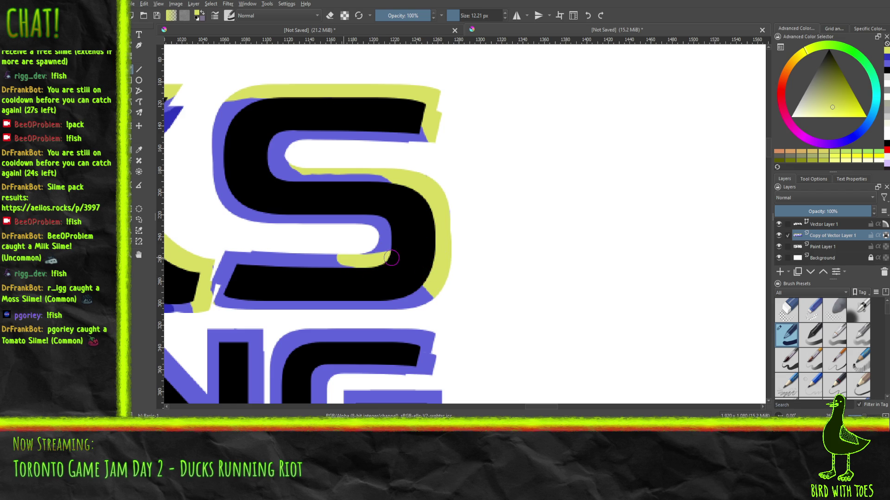
pyautogui.hotkey('ctrl', 'z')
pyautogui.moveTo(362, 255)
pyautogui.mouseDown()
pyautogui.moveTo(383, 274)
pyautogui.moveTo(391, 266)
pyautogui.moveTo(261, 260)
pyautogui.moveTo(227, 247)
pyautogui.mouseUp()
pyautogui.click(254, 252)
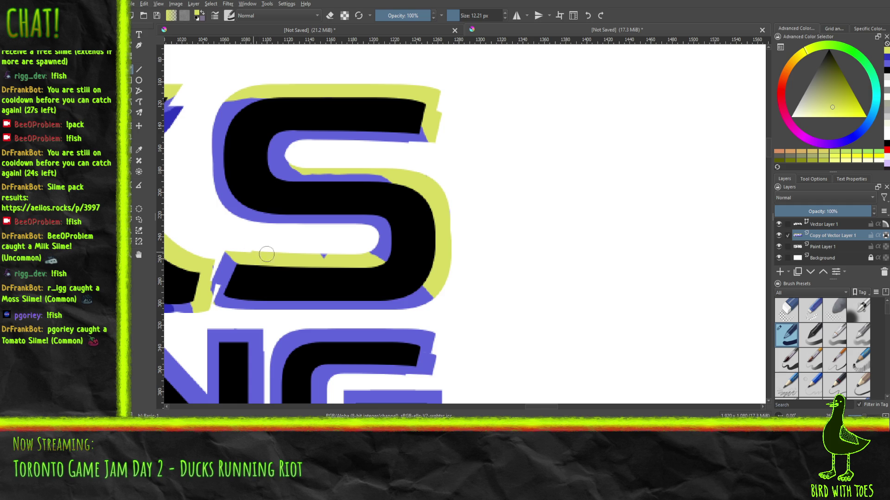
pyautogui.moveTo(326, 253)
pyautogui.mouseDown()
pyautogui.moveTo(310, 251)
pyautogui.moveTo(549, 298)
pyautogui.moveTo(723, 250)
pyautogui.mouseUp()
# Pan the view from DUCKS across to the word RUN
pyautogui.moveTo(676, 272)
pyautogui.mouseDown()
pyautogui.moveTo(596, 280)
pyautogui.moveTo(759, 224)
pyautogui.mouseUp()
pyautogui.moveTo(439, 125)
pyautogui.mouseDown()
pyautogui.moveTo(470, 181)
pyautogui.moveTo(751, 269)
pyautogui.mouseUp()
pyautogui.moveTo(498, 277); pyautogui.dragTo(676, 120)
pyautogui.moveTo(414, 314)
pyautogui.mouseDown()
pyautogui.moveTo(391, 254)
pyautogui.moveTo(274, 244)
pyautogui.moveTo(300, 268)
pyautogui.mouseUp()
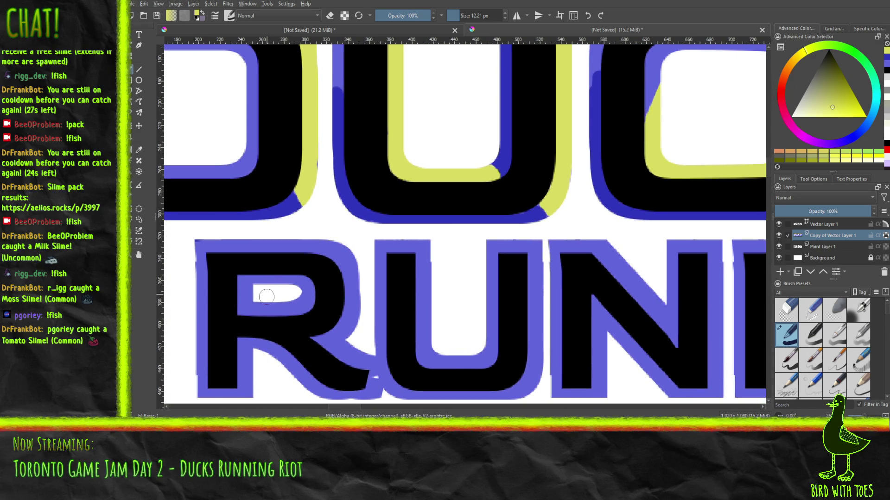
# Highlight the R's counter, top-left, bowl and leg in yellow, restoring blue on the leg outline
pyautogui.moveTo(258, 304)
pyautogui.mouseDown()
pyautogui.moveTo(291, 309)
pyautogui.moveTo(254, 310)
pyautogui.moveTo(255, 294)
pyautogui.moveTo(242, 292)
pyautogui.moveTo(253, 320)
pyautogui.moveTo(299, 309)
pyautogui.mouseUp()
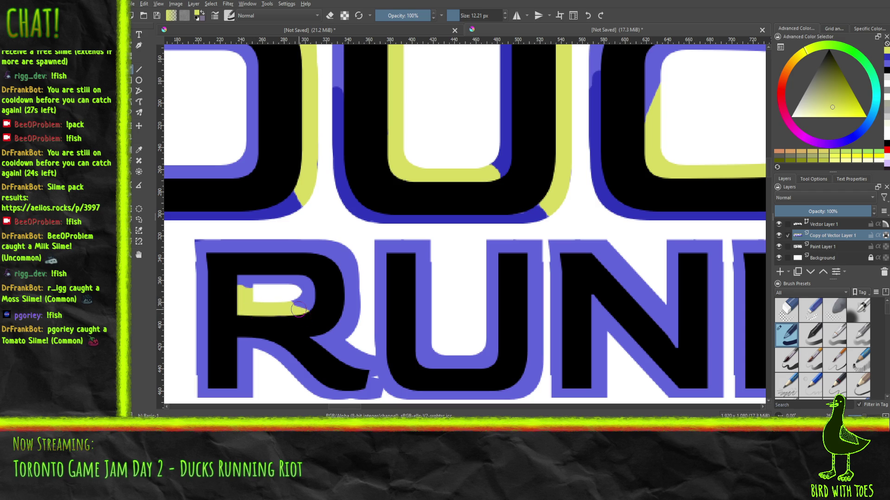
pyautogui.moveTo(193, 238)
pyautogui.mouseDown()
pyautogui.moveTo(234, 252)
pyautogui.moveTo(328, 240)
pyautogui.moveTo(352, 252)
pyautogui.moveTo(321, 257)
pyautogui.mouseUp()
pyautogui.moveTo(353, 343)
pyautogui.mouseDown()
pyautogui.moveTo(343, 297)
pyautogui.moveTo(352, 320)
pyautogui.moveTo(355, 265)
pyautogui.moveTo(347, 255)
pyautogui.moveTo(292, 250)
pyautogui.moveTo(317, 257)
pyautogui.mouseUp()
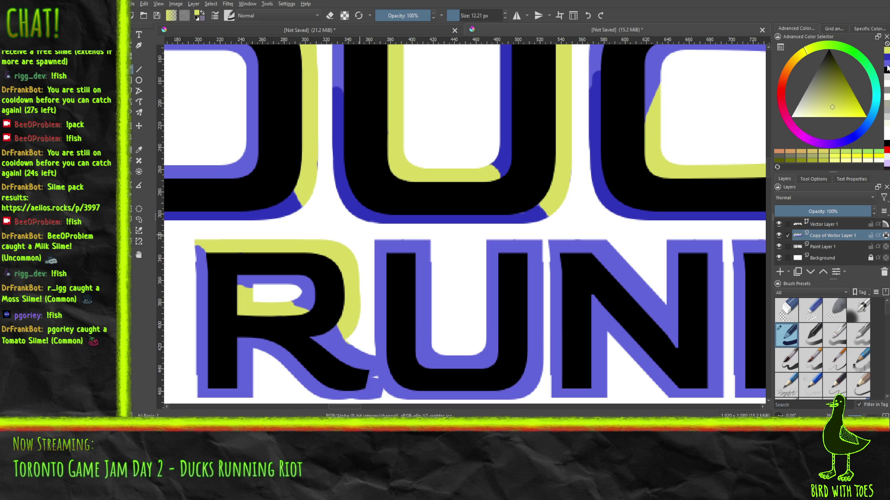
pyautogui.click(885, 64)
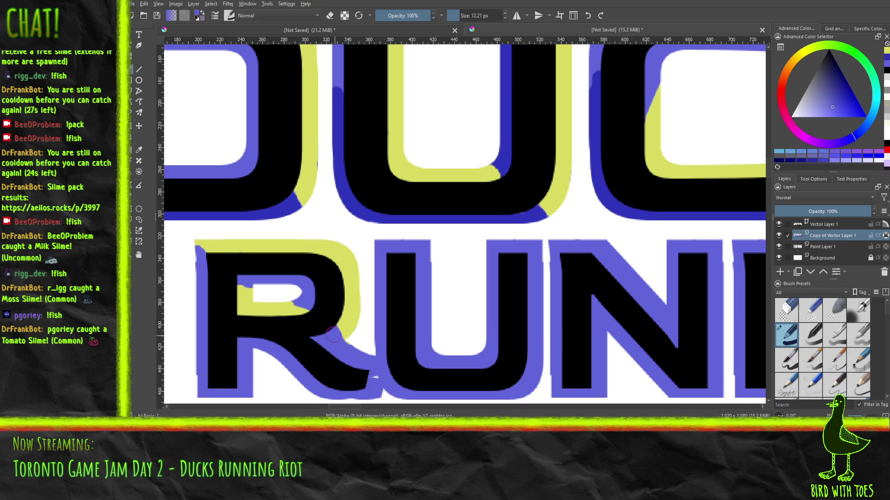
pyautogui.moveTo(331, 329)
pyautogui.mouseDown()
pyautogui.moveTo(352, 335)
pyautogui.moveTo(338, 336)
pyautogui.mouseUp()
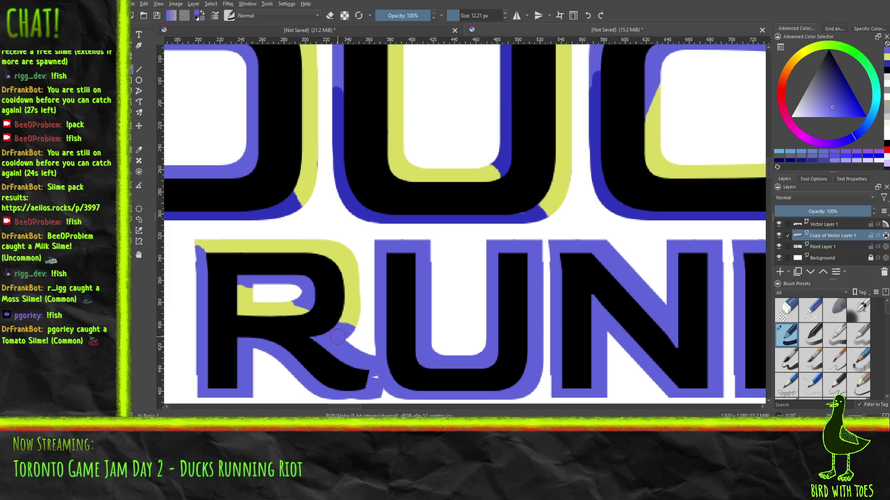
pyautogui.click(886, 57)
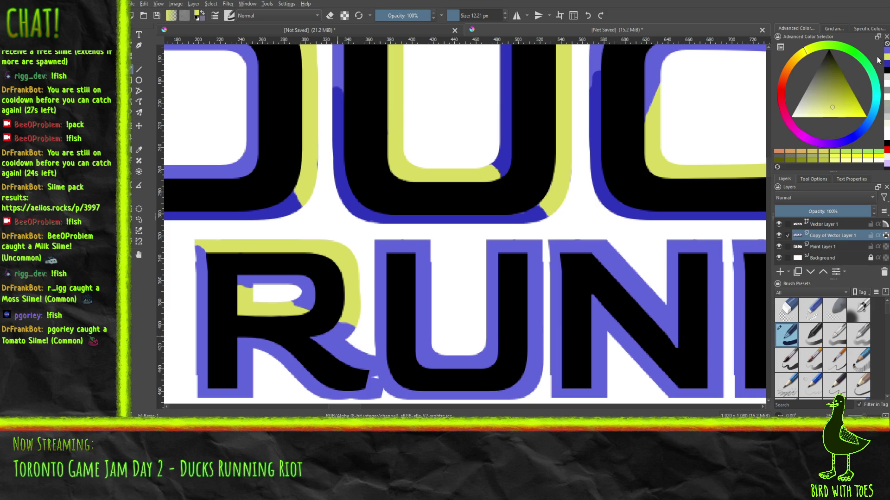
pyautogui.moveTo(315, 344)
pyautogui.mouseDown()
pyautogui.moveTo(366, 361)
pyautogui.moveTo(373, 388)
pyautogui.moveTo(376, 369)
pyautogui.mouseUp()
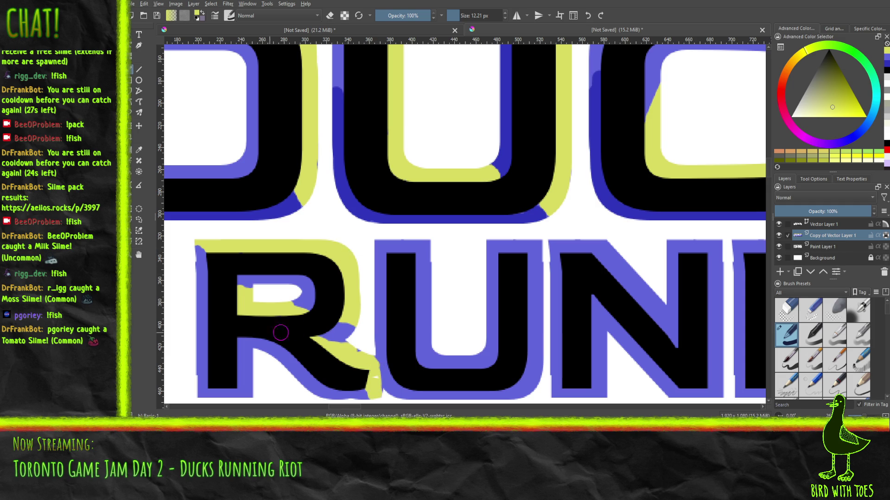
pyautogui.moveTo(237, 348)
pyautogui.mouseDown()
pyautogui.moveTo(248, 359)
pyautogui.moveTo(246, 394)
pyautogui.mouseUp()
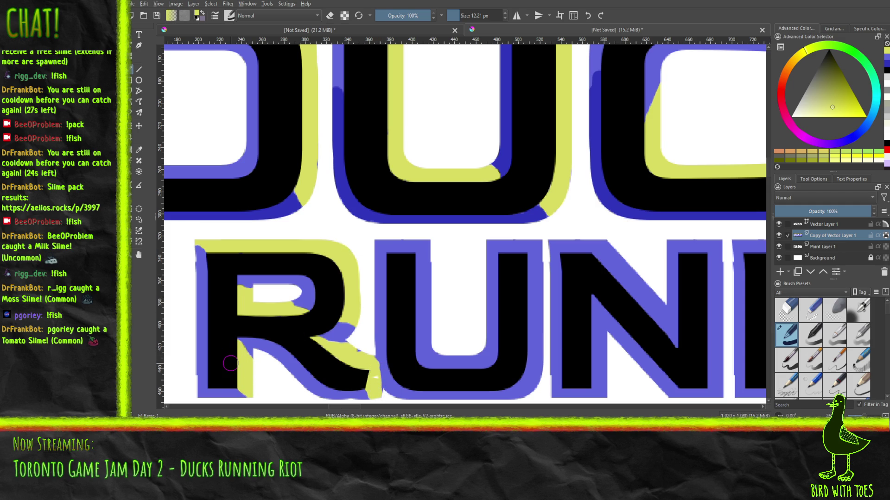
# Add yellow highlights to the U's arms, the first N's top-left and diagonal, and the next stem
pyautogui.moveTo(382, 239)
pyautogui.mouseDown()
pyautogui.moveTo(425, 281)
pyautogui.moveTo(420, 340)
pyautogui.moveTo(452, 368)
pyautogui.moveTo(471, 363)
pyautogui.moveTo(449, 349)
pyautogui.mouseUp()
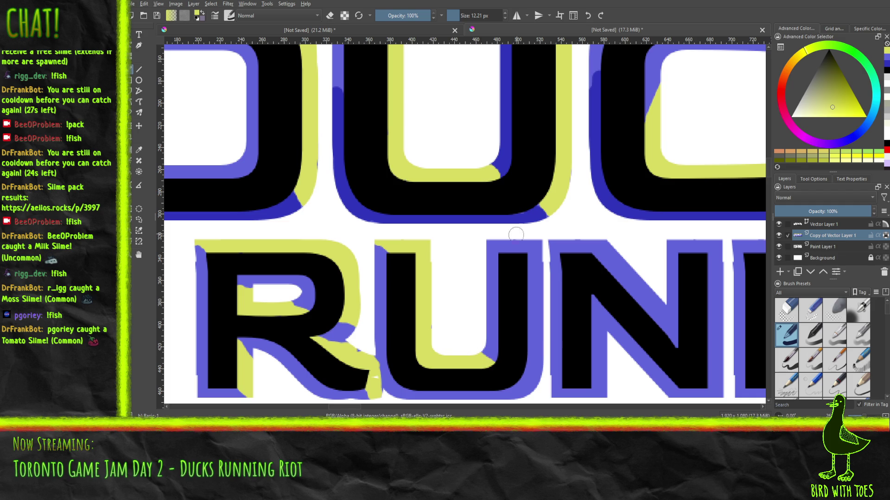
pyautogui.moveTo(492, 236)
pyautogui.mouseDown()
pyautogui.moveTo(539, 255)
pyautogui.moveTo(538, 391)
pyautogui.moveTo(535, 349)
pyautogui.mouseUp()
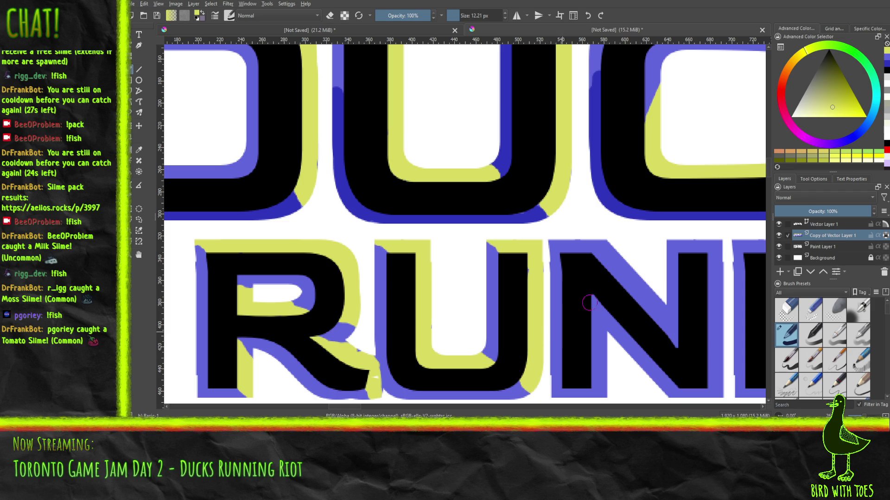
pyautogui.moveTo(571, 208); pyautogui.dragTo(369, 184)
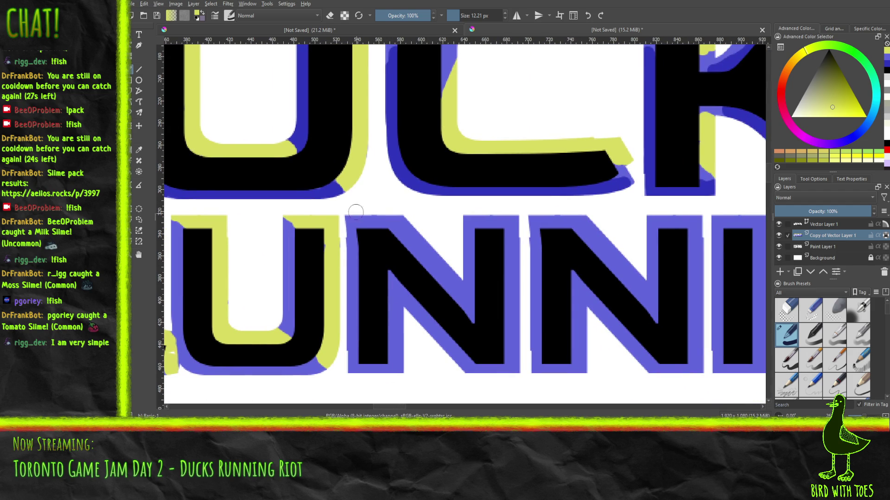
pyautogui.moveTo(355, 214)
pyautogui.mouseDown()
pyautogui.moveTo(400, 244)
pyautogui.moveTo(396, 225)
pyautogui.moveTo(419, 258)
pyautogui.mouseUp()
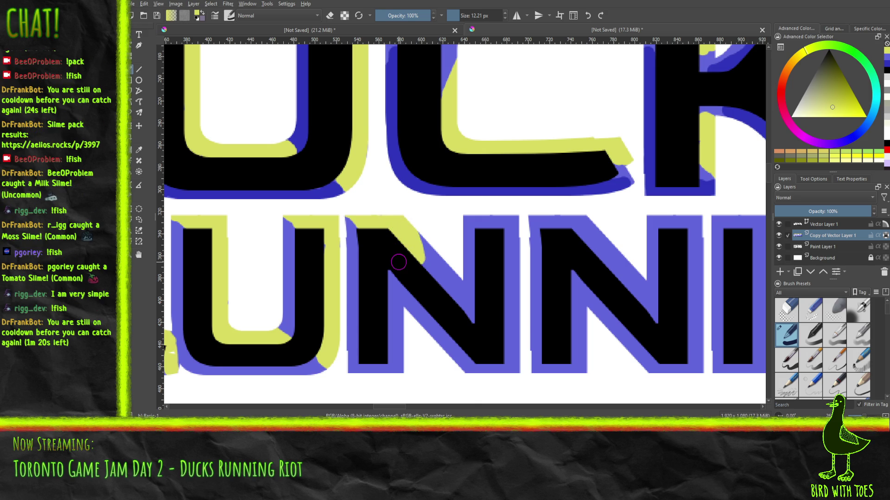
pyautogui.moveTo(452, 274)
pyautogui.mouseDown()
pyautogui.moveTo(461, 308)
pyautogui.moveTo(434, 278)
pyautogui.moveTo(418, 231)
pyautogui.mouseUp()
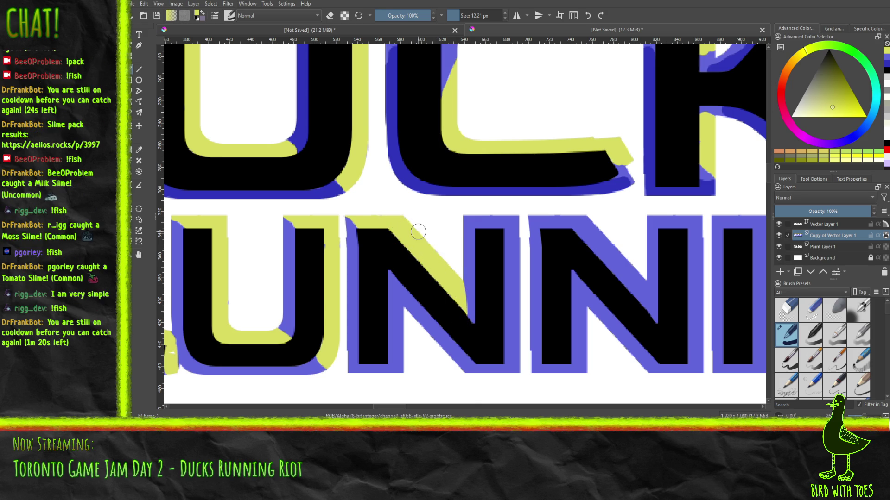
pyautogui.moveTo(469, 212)
pyautogui.mouseDown()
pyautogui.moveTo(513, 222)
pyautogui.moveTo(517, 366)
pyautogui.moveTo(513, 325)
pyautogui.mouseUp()
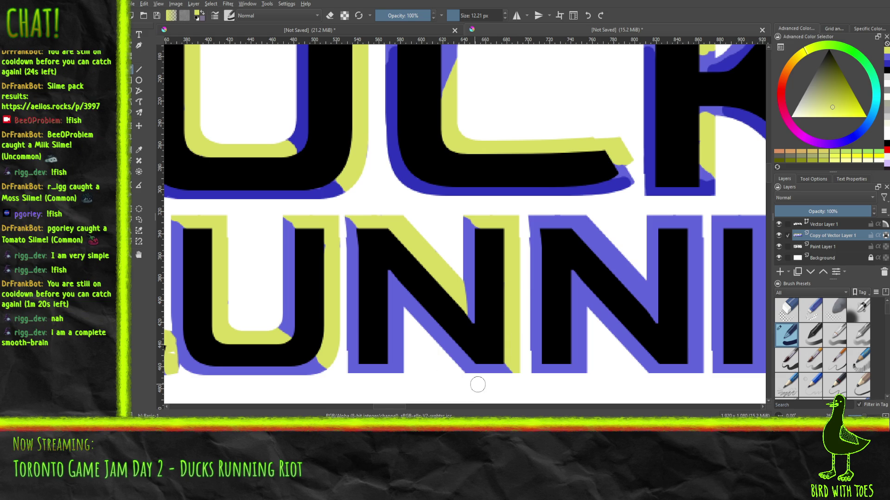
pyautogui.moveTo(625, 289); pyautogui.dragTo(405, 302)
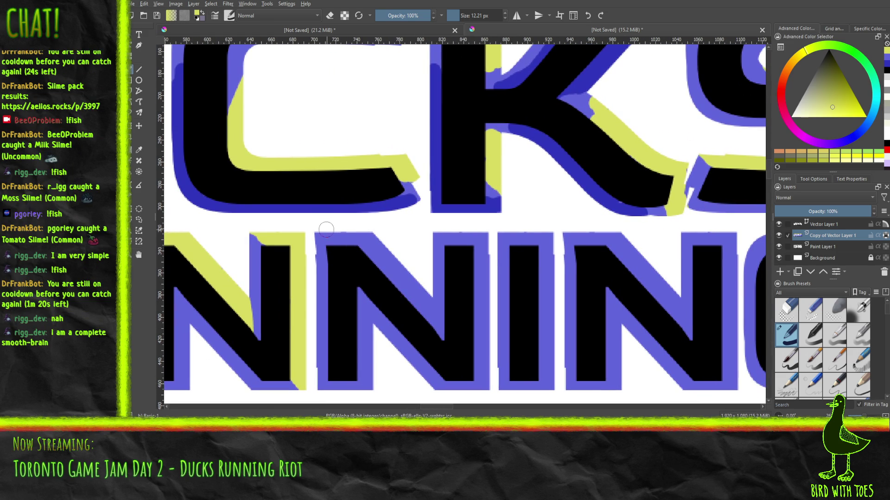
# Highlight the second N's top-left, top and right edge and the I's top-left corner yellow
pyautogui.moveTo(324, 233)
pyautogui.mouseDown()
pyautogui.moveTo(380, 236)
pyautogui.moveTo(424, 315)
pyautogui.moveTo(422, 303)
pyautogui.moveTo(421, 321)
pyautogui.mouseUp()
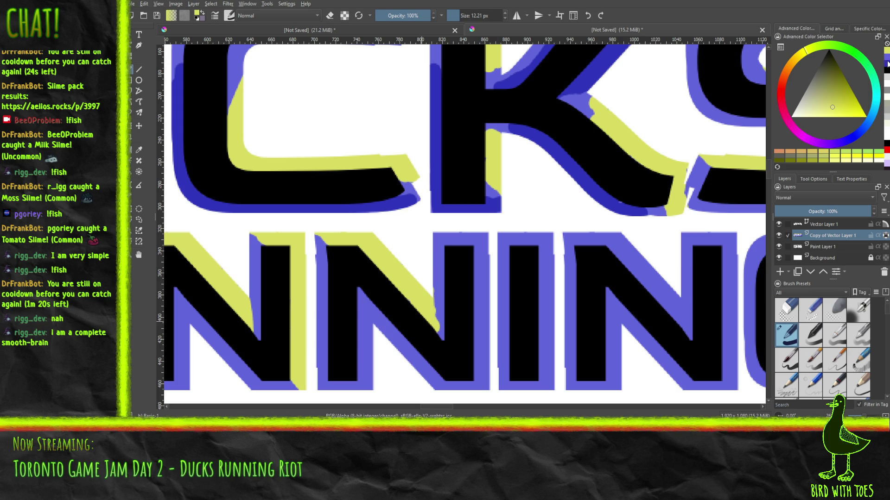
pyautogui.click(886, 61)
pyautogui.click(886, 62)
pyautogui.moveTo(440, 228)
pyautogui.mouseDown()
pyautogui.moveTo(463, 245)
pyautogui.moveTo(450, 232)
pyautogui.moveTo(475, 247)
pyautogui.moveTo(470, 230)
pyautogui.moveTo(482, 243)
pyautogui.moveTo(476, 347)
pyautogui.moveTo(487, 394)
pyautogui.moveTo(483, 331)
pyautogui.mouseUp()
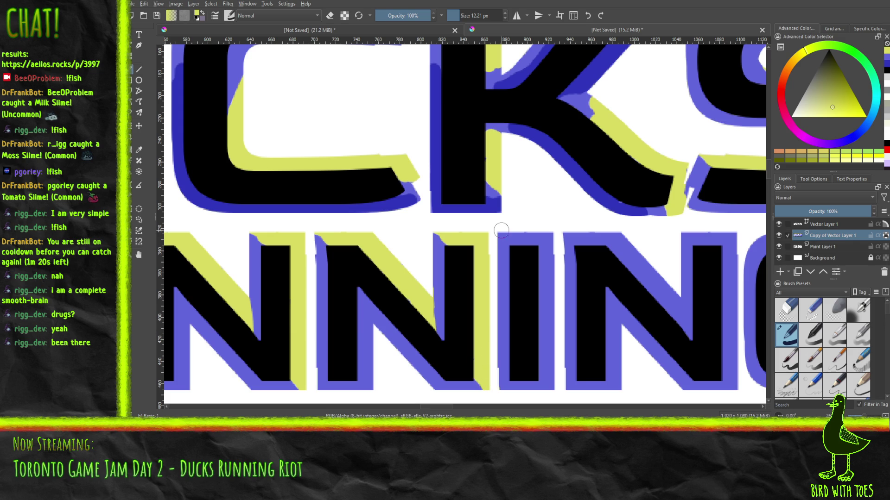
pyautogui.moveTo(507, 233)
pyautogui.mouseDown()
pyautogui.moveTo(521, 251)
pyautogui.moveTo(549, 241)
pyautogui.moveTo(544, 366)
pyautogui.moveTo(554, 387)
pyautogui.moveTo(551, 367)
pyautogui.mouseUp()
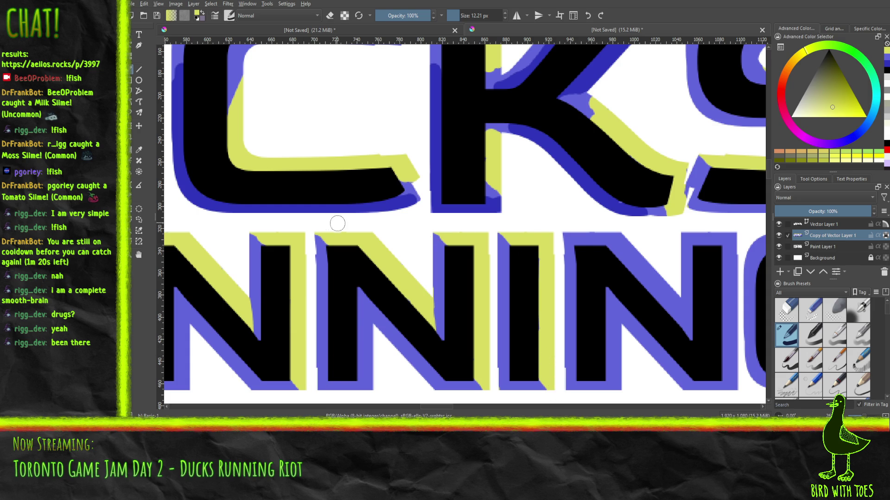
pyautogui.moveTo(268, 286)
pyautogui.mouseDown()
pyautogui.moveTo(815, 299)
pyautogui.moveTo(528, 224)
pyautogui.moveTo(349, 249)
pyautogui.moveTo(227, 250)
pyautogui.mouseUp()
pyautogui.moveTo(431, 258); pyautogui.dragTo(225, 272)
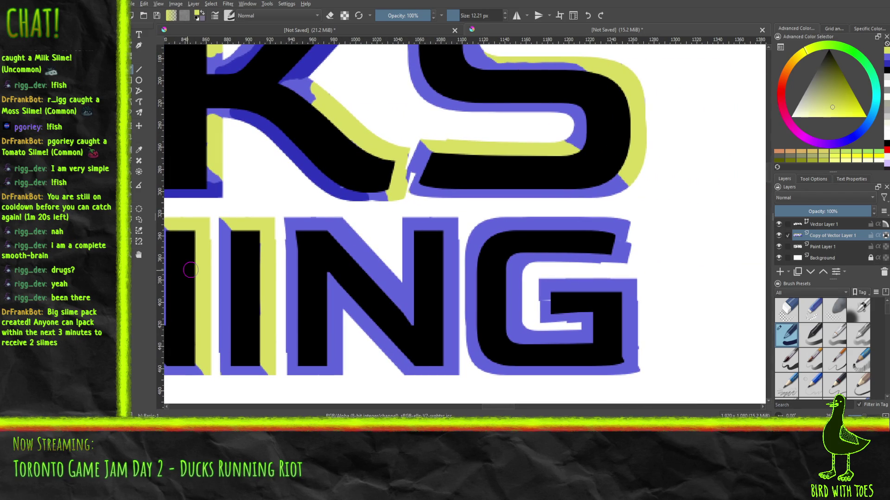
# Highlight the G's top end and inner bar and the final N's stems yellow, then pick blue
pyautogui.moveTo(622, 252)
pyautogui.mouseDown()
pyautogui.moveTo(623, 231)
pyautogui.moveTo(612, 225)
pyautogui.moveTo(491, 220)
pyautogui.moveTo(503, 221)
pyautogui.mouseUp()
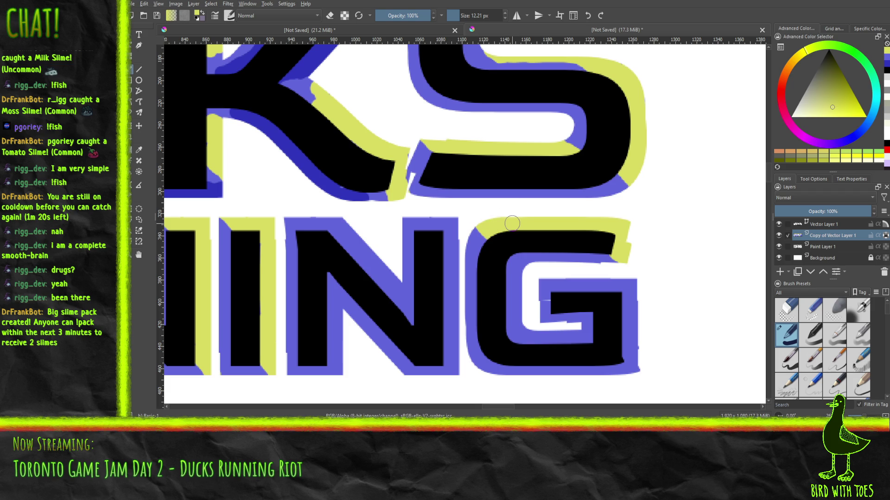
pyautogui.moveTo(554, 279)
pyautogui.mouseDown()
pyautogui.moveTo(580, 287)
pyautogui.moveTo(629, 328)
pyautogui.moveTo(649, 310)
pyautogui.mouseUp()
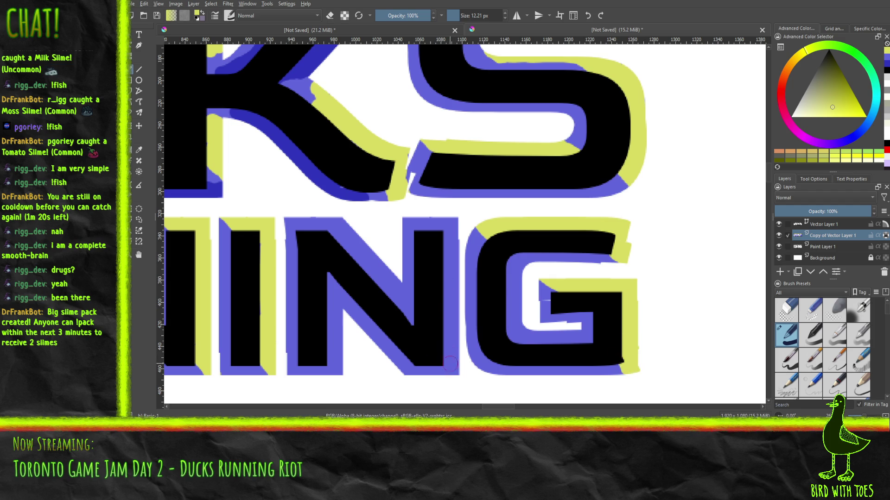
pyautogui.moveTo(447, 363); pyautogui.dragTo(456, 233)
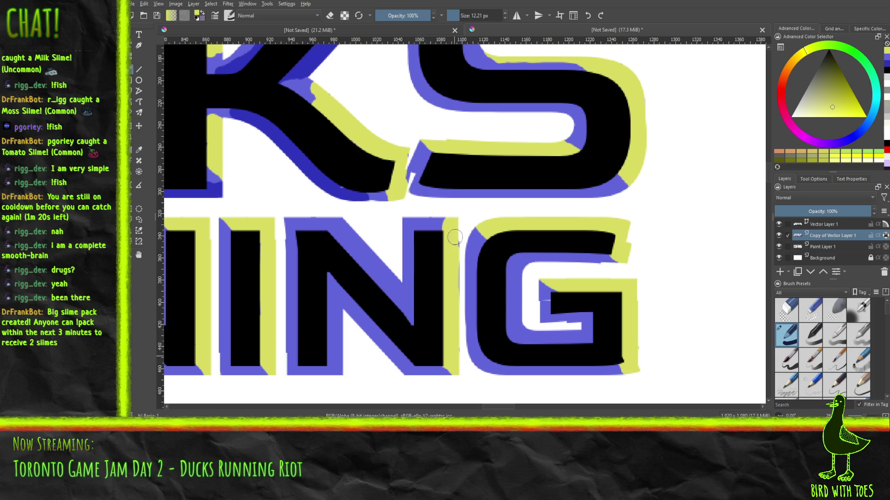
pyautogui.moveTo(408, 212); pyautogui.dragTo(452, 222)
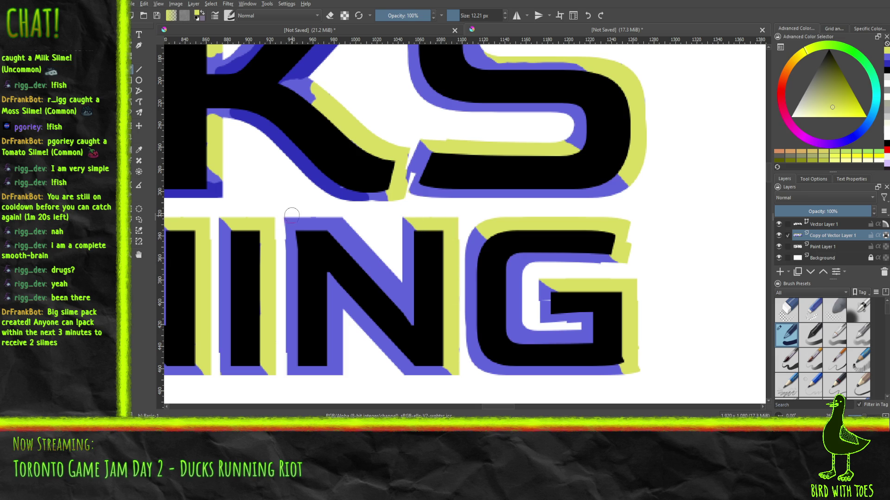
pyautogui.moveTo(297, 218)
pyautogui.mouseDown()
pyautogui.moveTo(324, 218)
pyautogui.moveTo(360, 247)
pyautogui.moveTo(369, 279)
pyautogui.moveTo(393, 281)
pyautogui.moveTo(374, 250)
pyautogui.mouseUp()
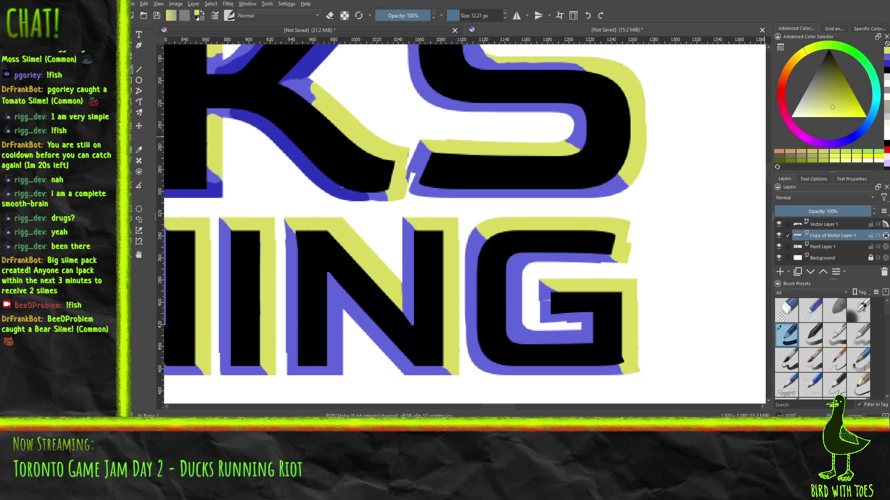
pyautogui.click(886, 58)
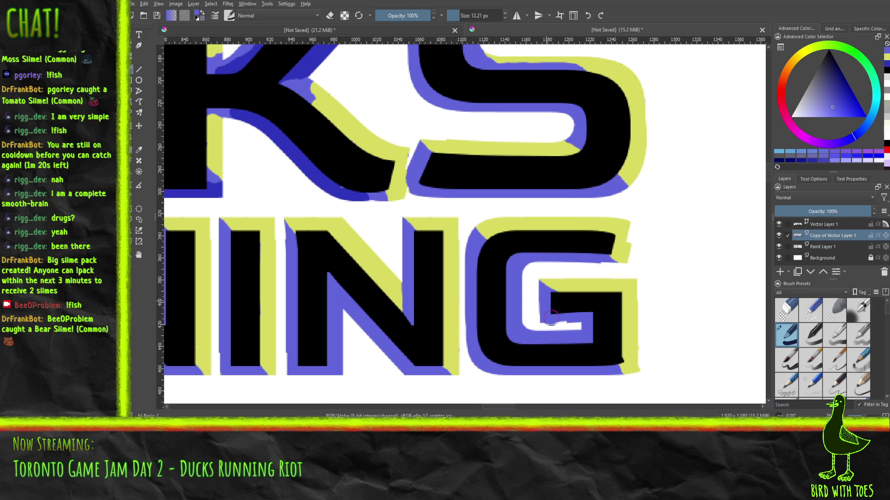
# Patch the G's white notch with blue and fill in the R's left outline
pyautogui.moveTo(551, 320); pyautogui.dragTo(545, 313)
pyautogui.moveTo(393, 268)
pyautogui.mouseDown()
pyautogui.moveTo(453, 263)
pyautogui.moveTo(888, 285)
pyautogui.moveTo(597, 285)
pyautogui.moveTo(715, 303)
pyautogui.mouseUp()
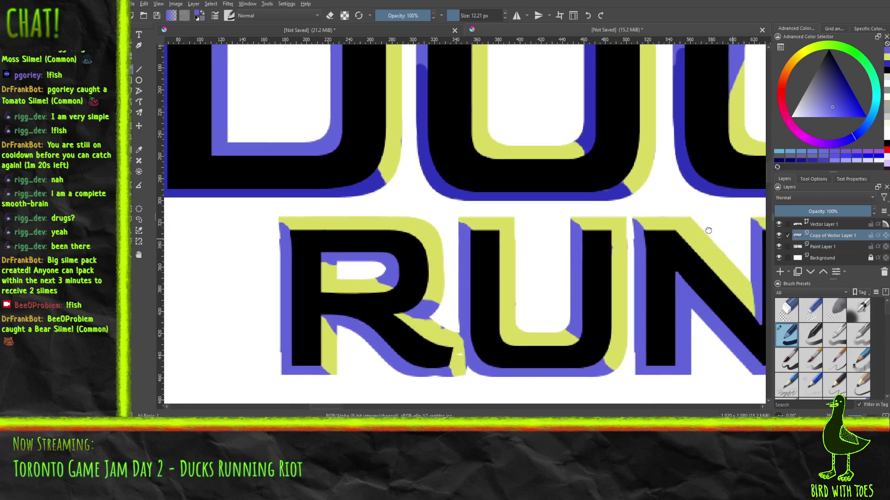
pyautogui.moveTo(715, 303); pyautogui.dragTo(697, 237)
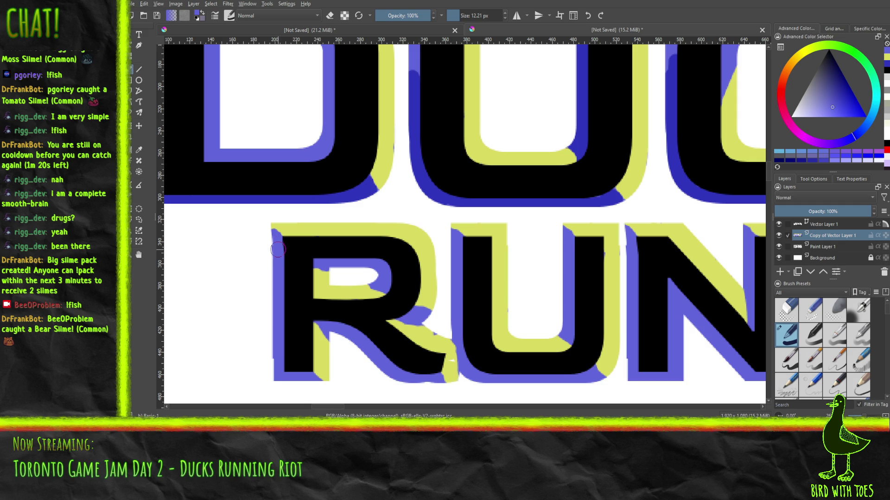
pyautogui.moveTo(273, 252); pyautogui.dragTo(277, 243)
pyautogui.moveTo(280, 363); pyautogui.dragTo(278, 368)
# Switch to yellow and retouch the R's leg edge, undoing and redoing a stroke
pyautogui.click(887, 57)
pyautogui.click(887, 62)
pyautogui.click(886, 57)
pyautogui.click(887, 58)
pyautogui.click(886, 58)
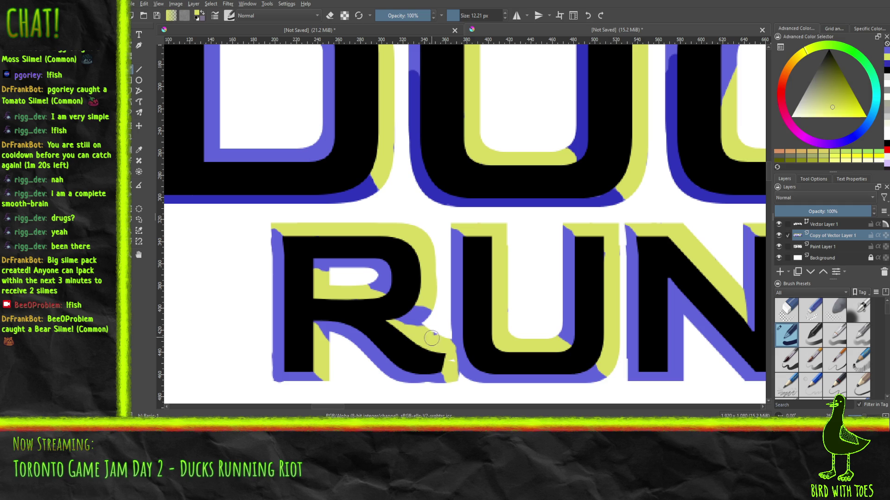
pyautogui.moveTo(424, 328); pyautogui.dragTo(441, 347)
pyautogui.hotkey('ctrl', 'z')
pyautogui.hotkey('ctrl', 'shift', 'z')
pyautogui.moveTo(419, 327); pyautogui.dragTo(453, 354)
pyautogui.moveTo(489, 259)
pyautogui.mouseDown()
pyautogui.moveTo(391, 286)
pyautogui.moveTo(391, 248)
pyautogui.mouseUp()
pyautogui.scroll(-2, 391, 286)
# Zoom out to the full page, sample the yellow-green, select all, and activate Vector Layer 1
pyautogui.scroll(-2, 393, 283)
pyautogui.scroll(-1, 400, 273)
pyautogui.scroll(-1, 405, 268)
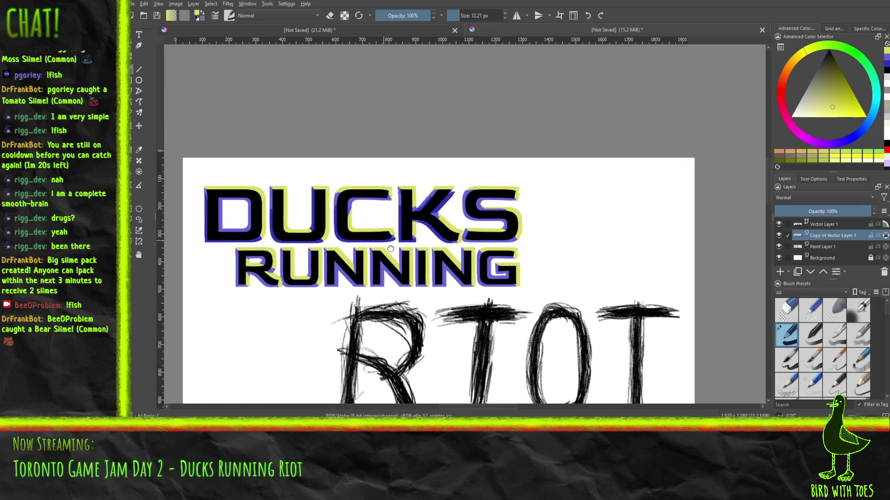
pyautogui.keyDown('ctrl'); pyautogui.click(308, 251); pyautogui.keyUp('ctrl')
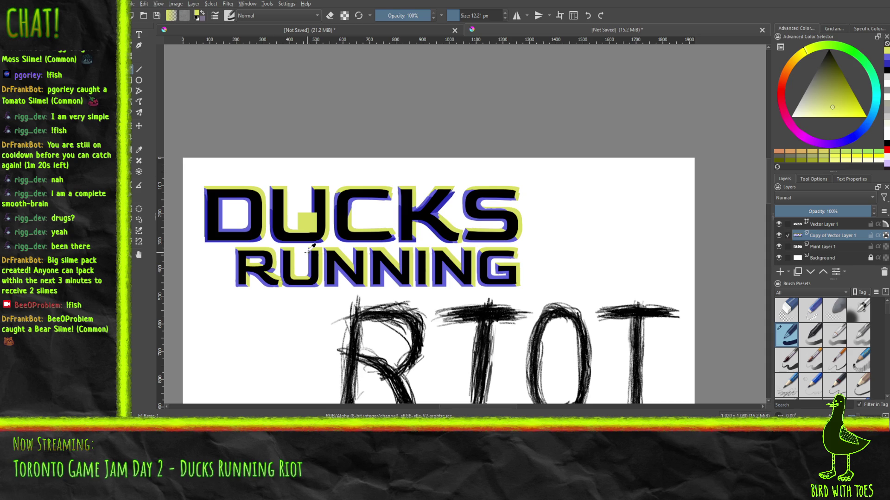
pyautogui.hotkey('ctrl', 'a')
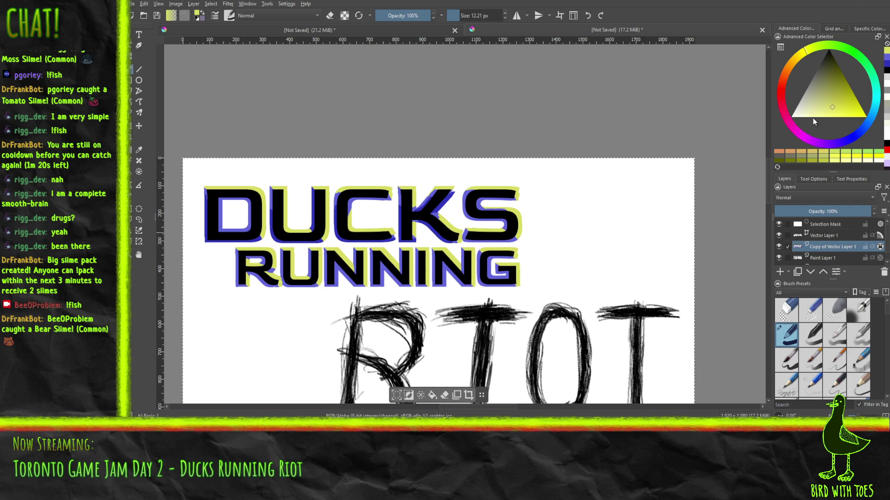
pyautogui.click(835, 236)
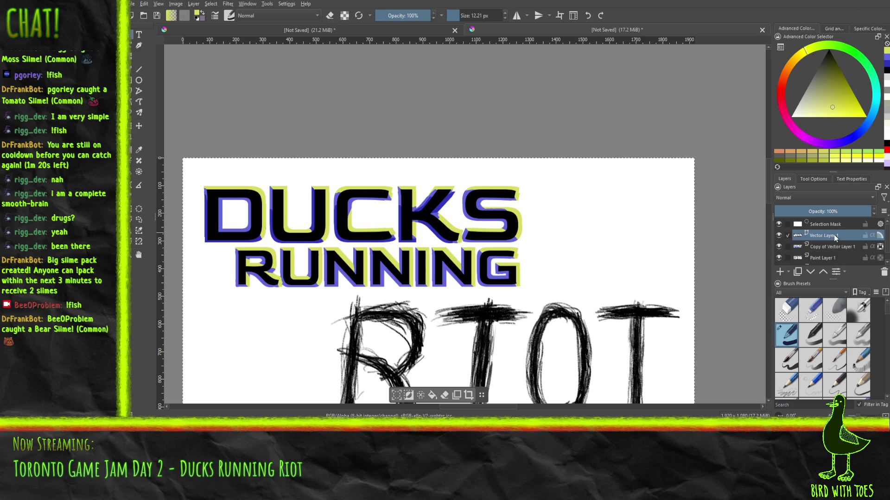
# Duplicate Vector Layer 1, mix a gold-orange colour, and shade the D's top-left edge with it
pyautogui.click(797, 273)
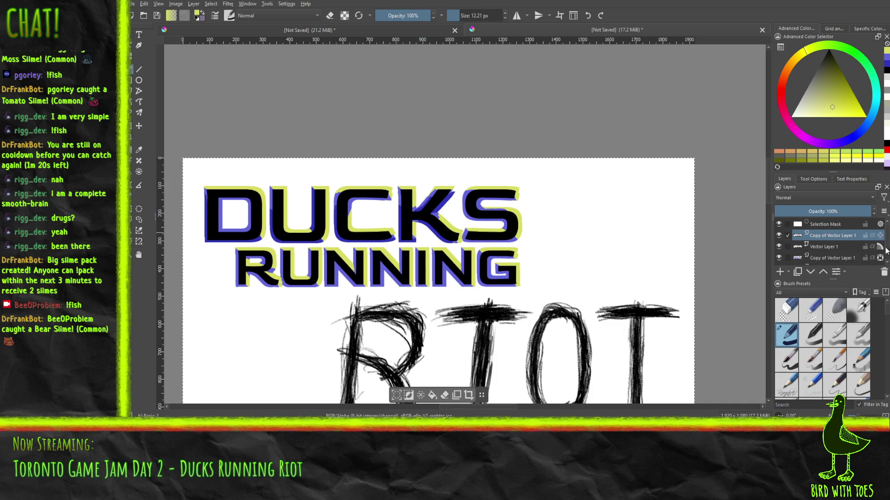
pyautogui.click(781, 99)
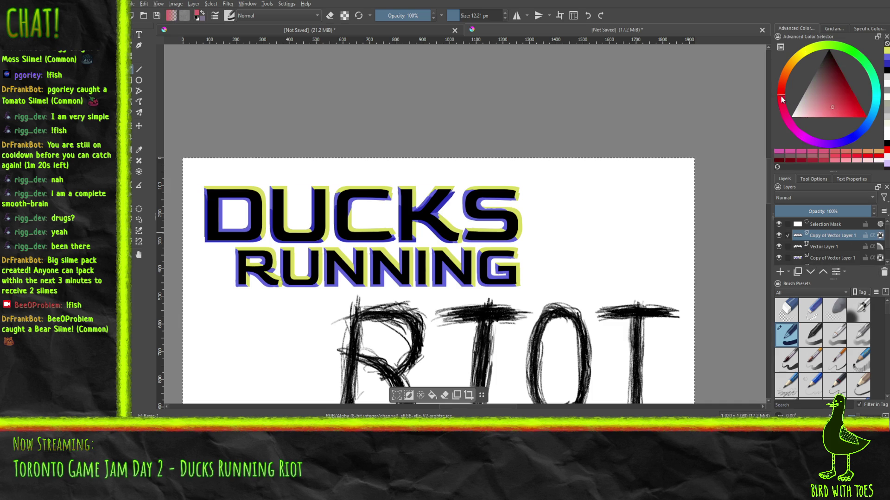
pyautogui.click(845, 97)
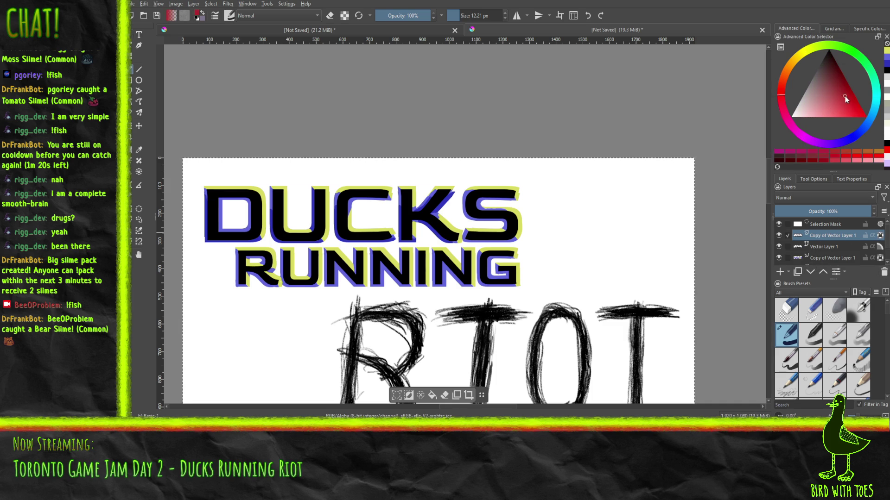
pyautogui.moveTo(846, 97); pyautogui.dragTo(851, 88)
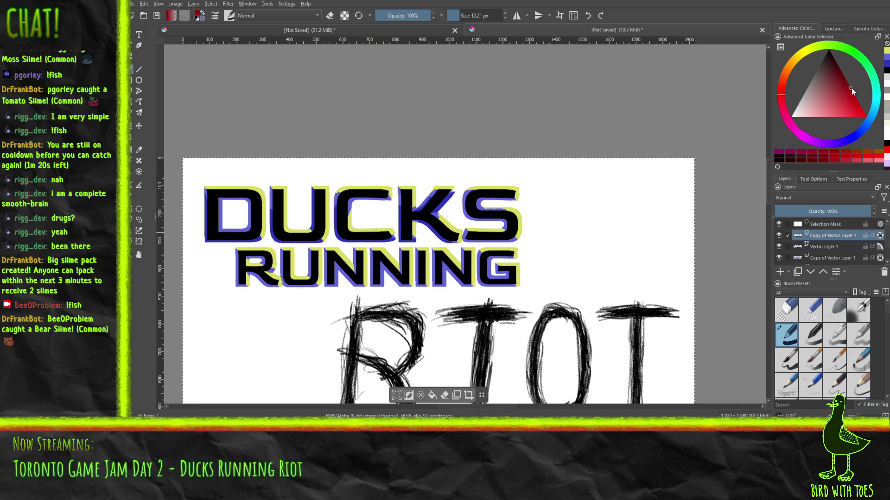
pyautogui.moveTo(782, 77); pyautogui.dragTo(792, 63)
pyautogui.moveTo(851, 96)
pyautogui.mouseDown()
pyautogui.moveTo(860, 97)
pyautogui.moveTo(858, 88)
pyautogui.mouseUp()
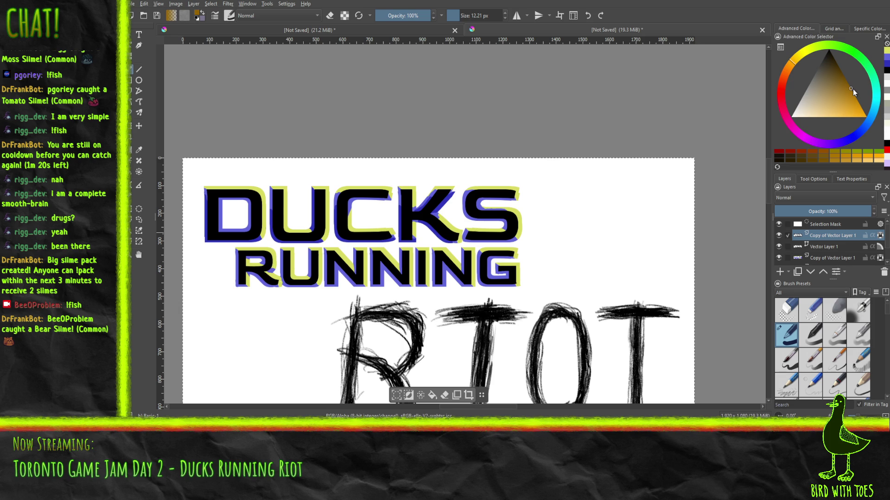
pyautogui.moveTo(213, 190)
pyautogui.mouseDown()
pyautogui.moveTo(256, 195)
pyautogui.moveTo(263, 232)
pyautogui.moveTo(243, 189)
pyautogui.mouseUp()
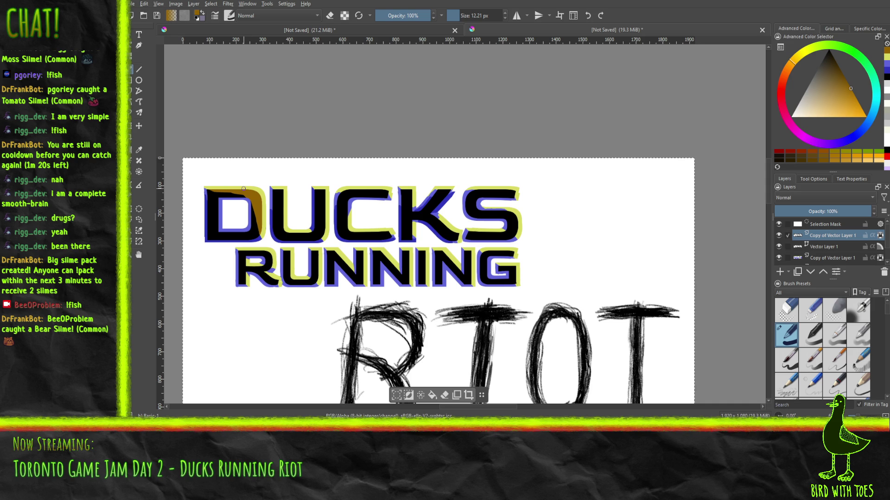
# Paint gold shading on the U's top-left, the C's top and left side, and the K's top and diagonal
pyautogui.moveTo(276, 188); pyautogui.dragTo(283, 212)
pyautogui.moveTo(319, 196); pyautogui.dragTo(323, 238)
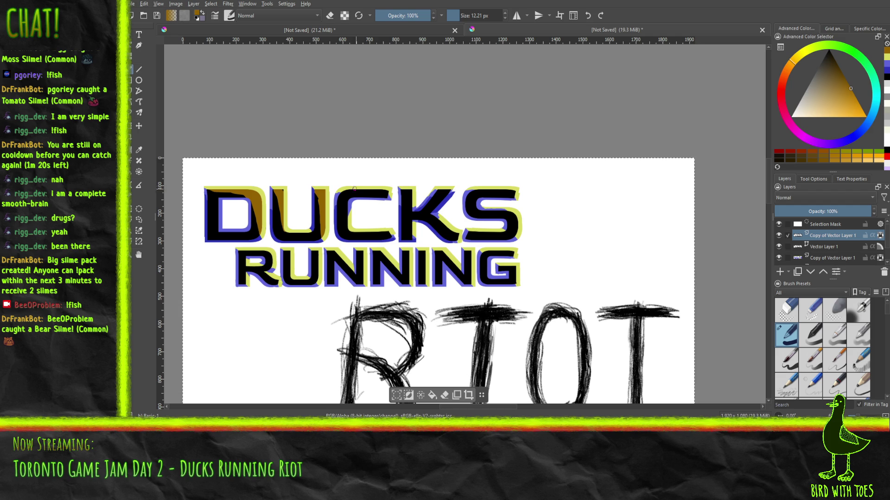
pyautogui.moveTo(345, 190)
pyautogui.mouseDown()
pyautogui.moveTo(389, 191)
pyautogui.moveTo(358, 192)
pyautogui.mouseUp()
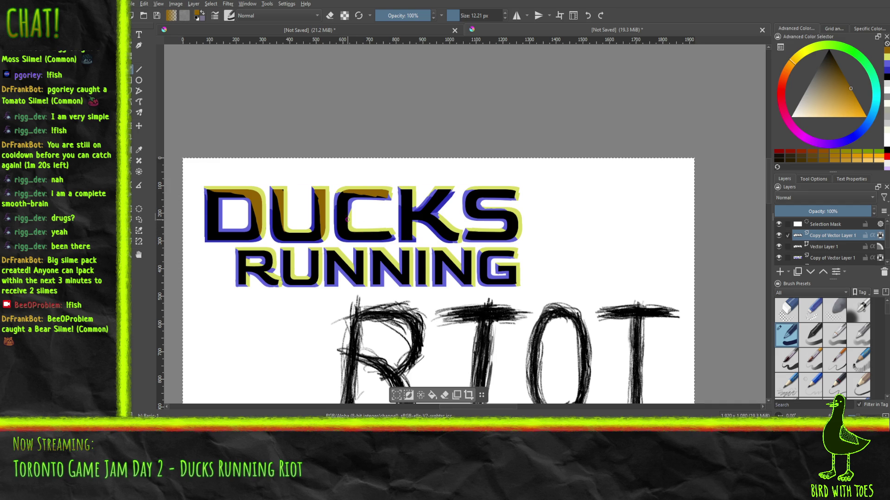
pyautogui.moveTo(348, 218)
pyautogui.mouseDown()
pyautogui.moveTo(351, 236)
pyautogui.moveTo(386, 231)
pyautogui.moveTo(356, 235)
pyautogui.mouseUp()
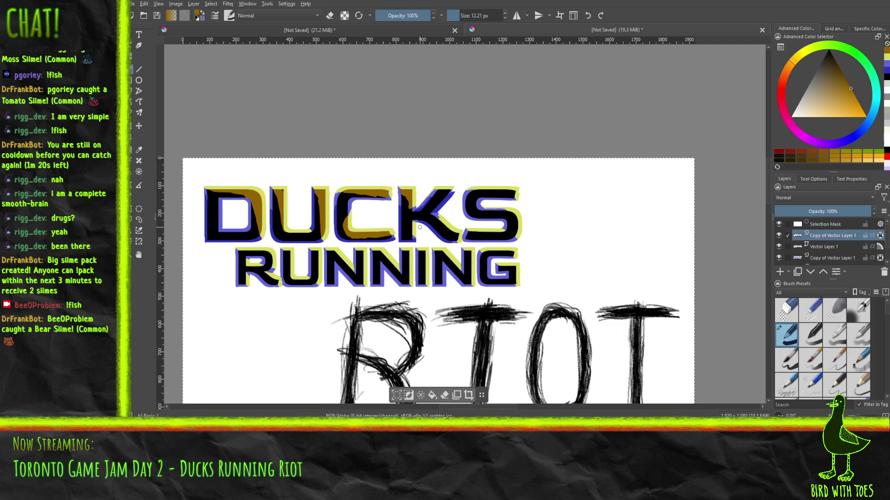
pyautogui.moveTo(414, 231); pyautogui.dragTo(409, 229)
pyautogui.moveTo(440, 191)
pyautogui.mouseDown()
pyautogui.moveTo(437, 209)
pyautogui.moveTo(446, 195)
pyautogui.mouseUp()
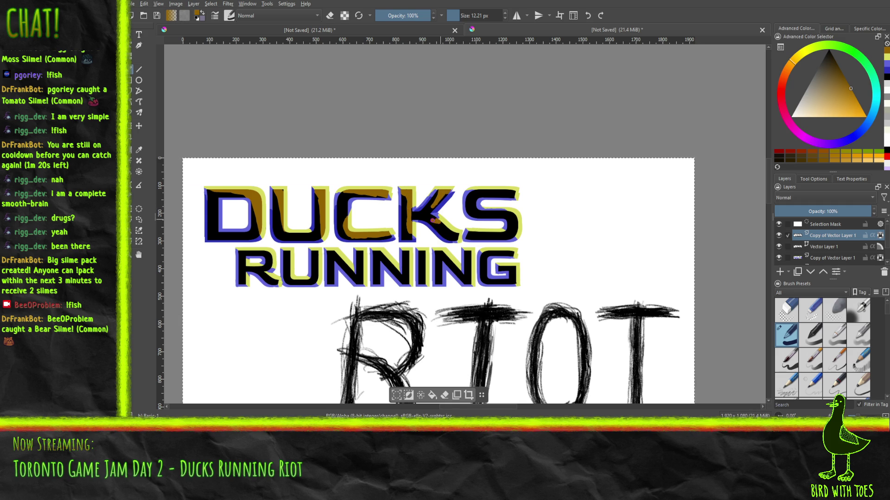
pyautogui.moveTo(437, 221); pyautogui.dragTo(457, 232)
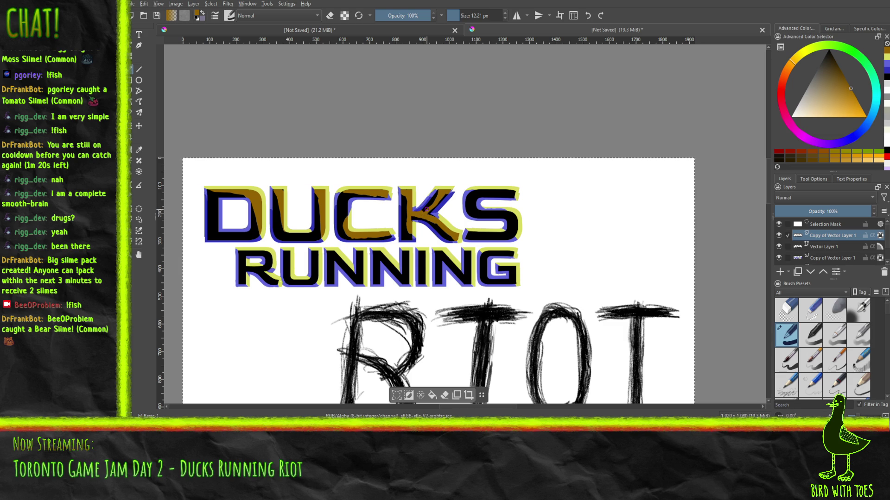
# Cycle through yellow, gold and blue on the copy layers, ending with blue on the bottom copy layer
pyautogui.click(887, 56)
pyautogui.click(829, 258)
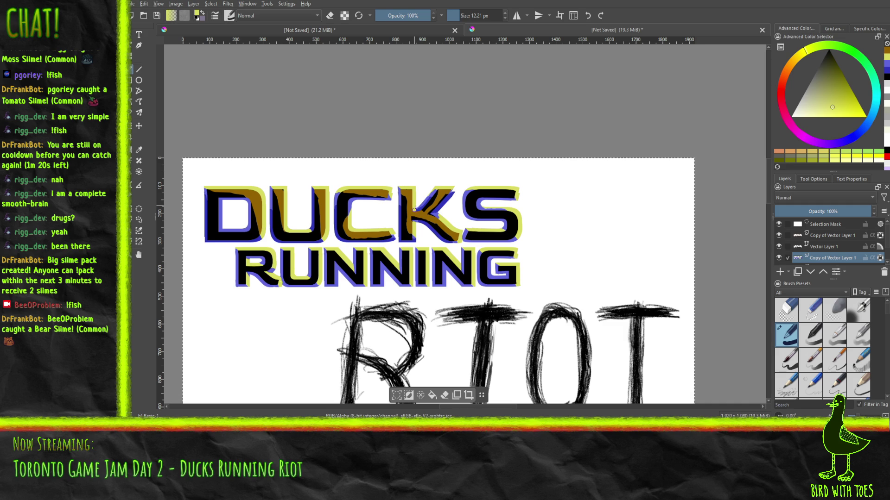
pyautogui.click(414, 210)
pyautogui.click(886, 57)
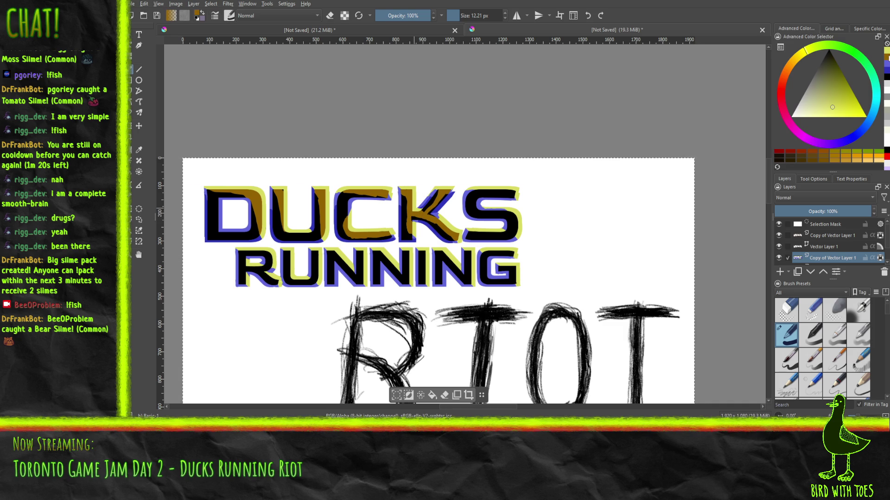
pyautogui.click(840, 235)
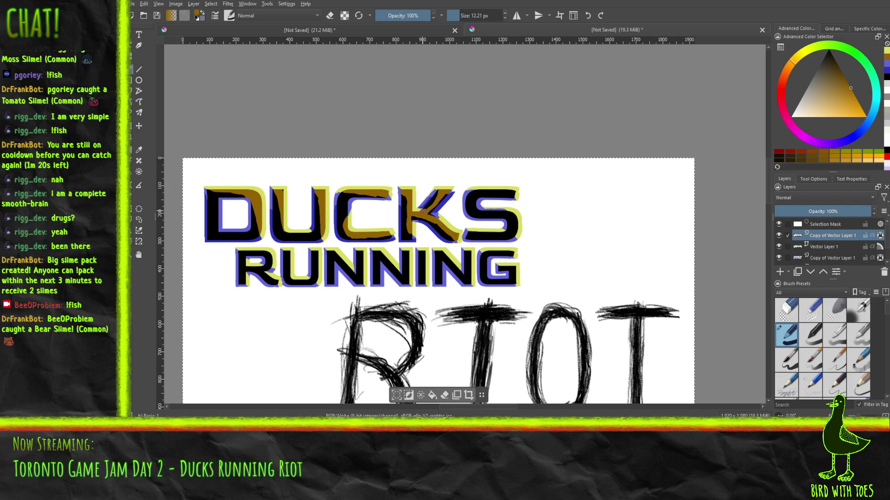
pyautogui.click(427, 210)
pyautogui.click(885, 69)
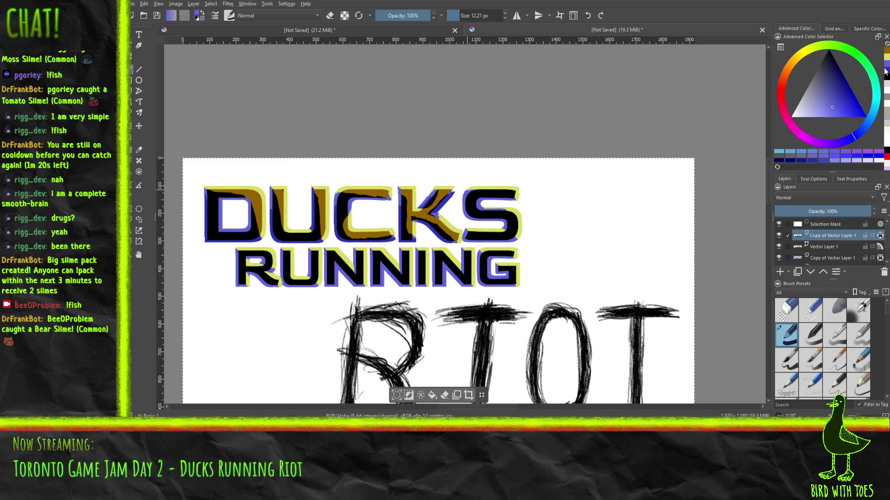
pyautogui.click(830, 258)
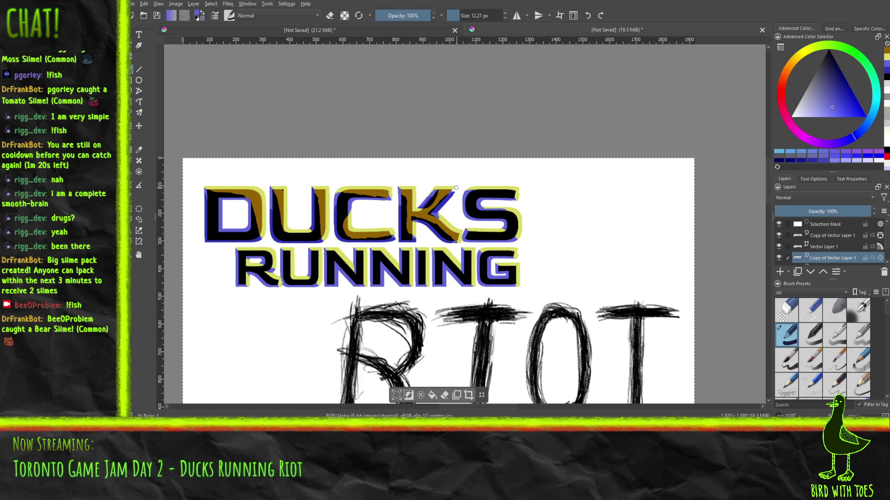
# Zoom in and fill the notch at the K's top-right with blue on the bottom copy layer
pyautogui.scroll(5, 460, 187)
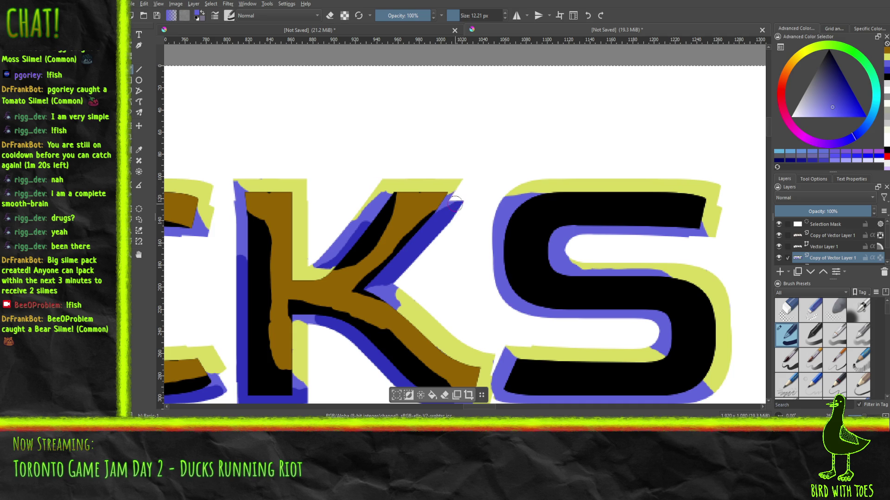
pyautogui.moveTo(462, 197)
pyautogui.mouseDown()
pyautogui.moveTo(467, 184)
pyautogui.moveTo(453, 203)
pyautogui.mouseUp()
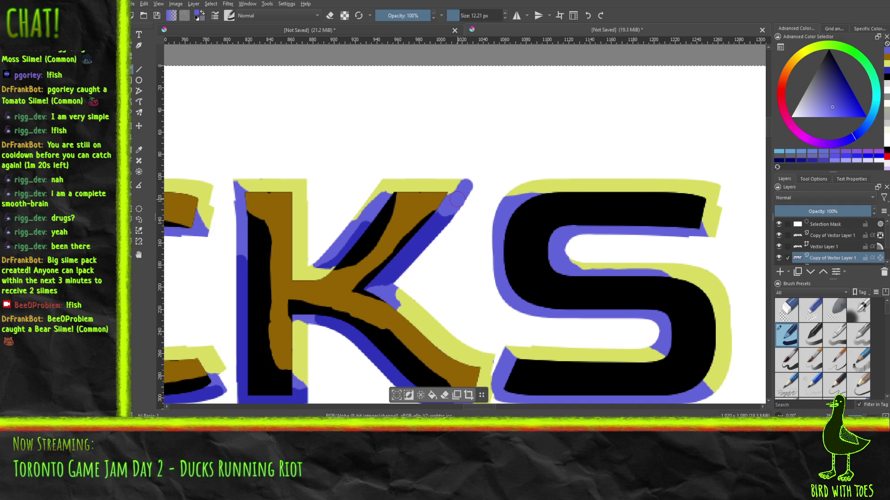
pyautogui.click(838, 237)
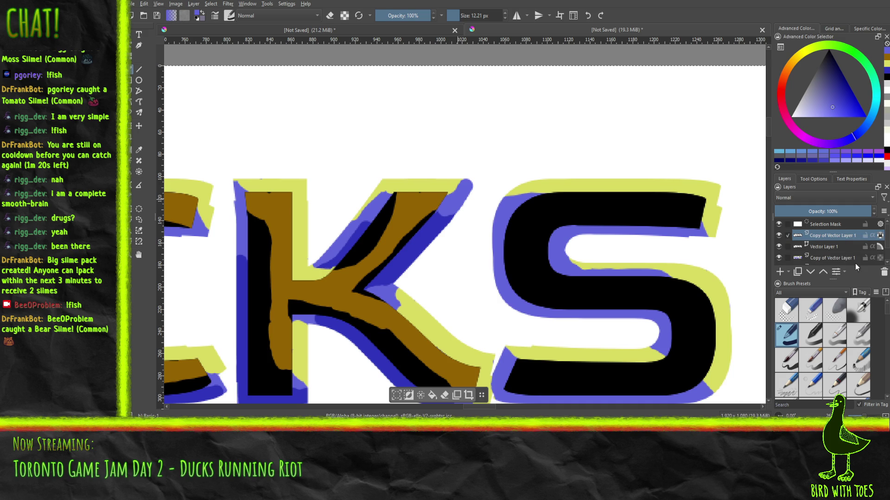
pyautogui.click(848, 258)
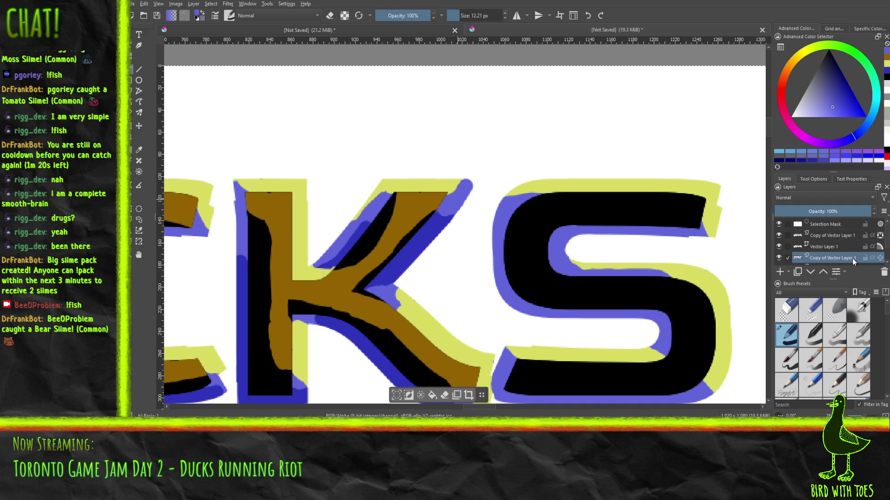
# Repaint the K's upper-arm tip in yellow, redoing a bad first stroke
pyautogui.click(886, 65)
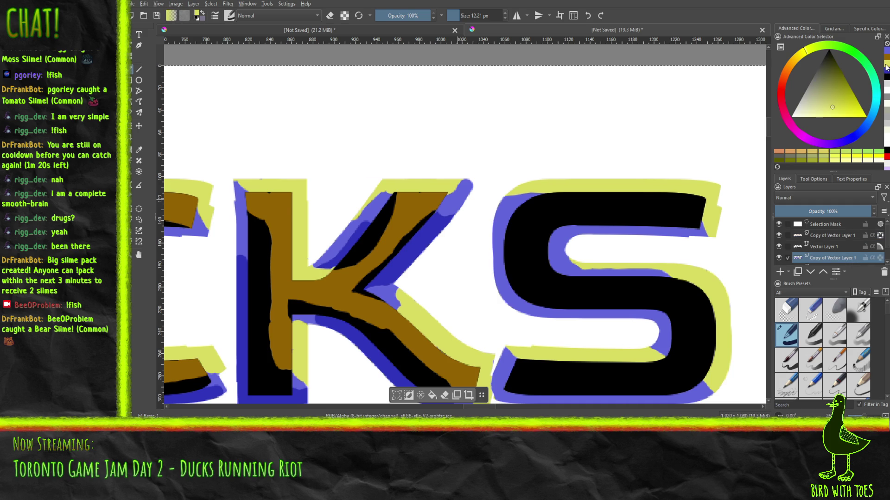
pyautogui.moveTo(446, 182); pyautogui.dragTo(464, 184)
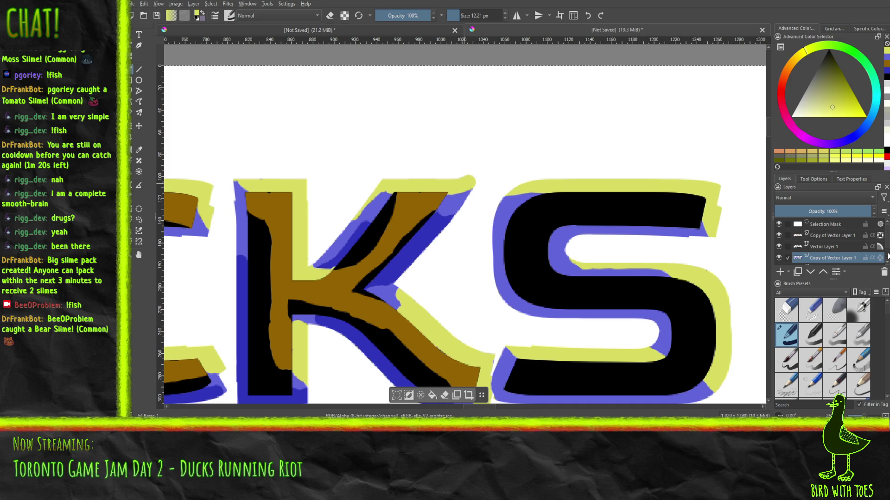
pyautogui.hotkey('ctrl', 'z')
pyautogui.moveTo(467, 183); pyautogui.dragTo(446, 186)
# Paint blue along the K's upper-right edge and upper arm on both copy layers
pyautogui.click(886, 62)
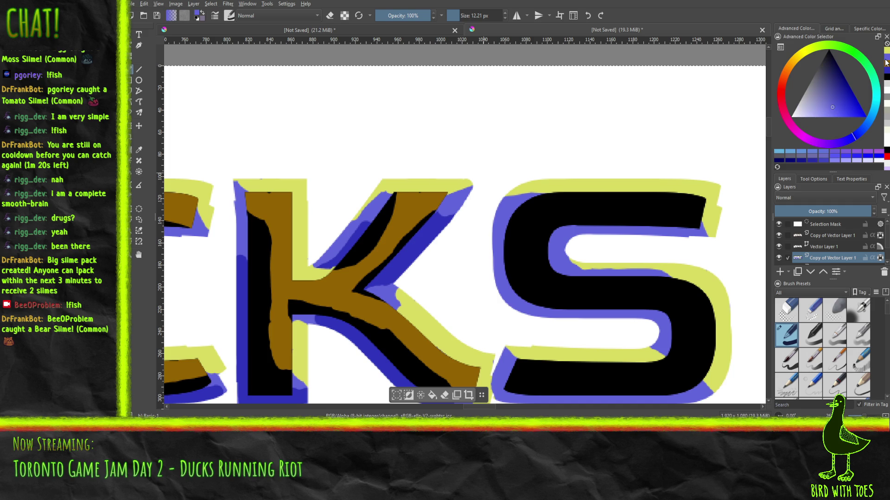
pyautogui.moveTo(449, 202); pyautogui.dragTo(479, 184)
pyautogui.click(831, 235)
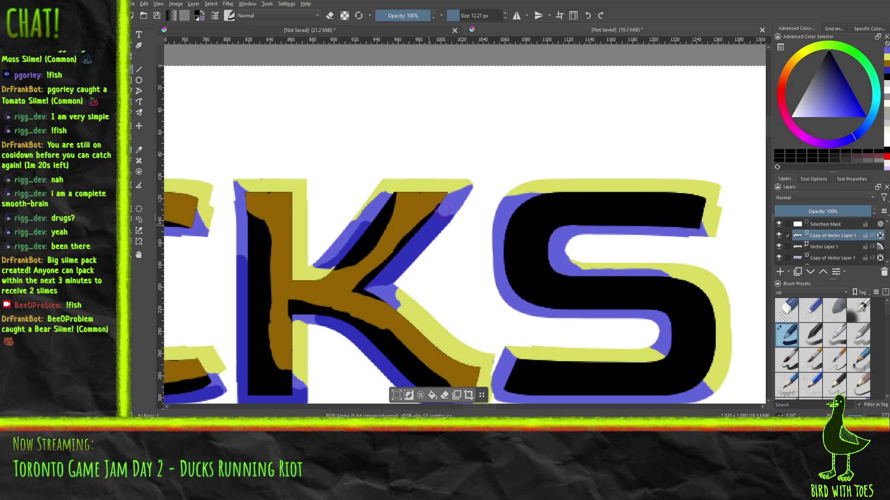
pyautogui.moveTo(452, 201); pyautogui.dragTo(434, 225)
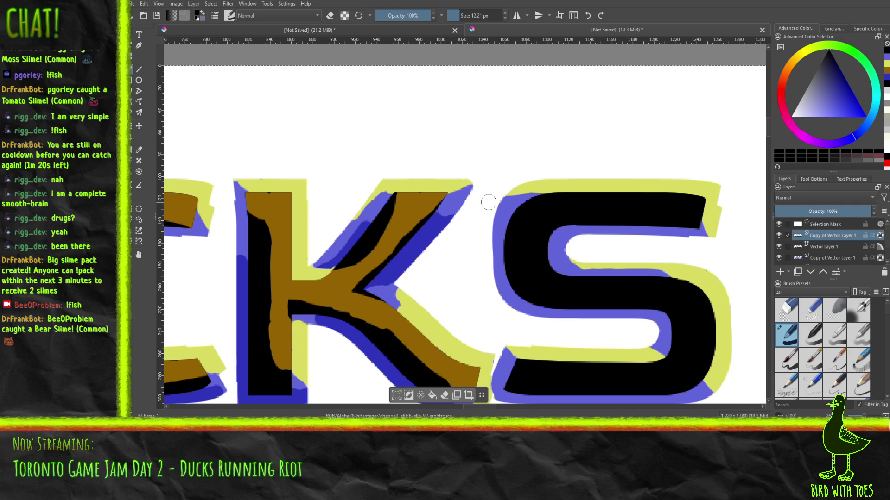
pyautogui.click(886, 71)
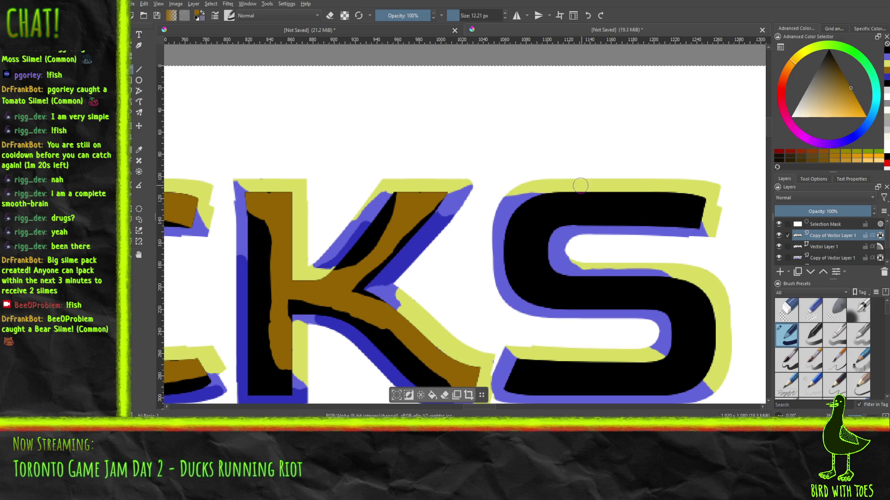
# Brush brown highlights across the S's top bar, middle curve, right inner side and lower bar
pyautogui.moveTo(557, 191); pyautogui.dragTo(693, 210)
pyautogui.moveTo(635, 210)
pyautogui.mouseDown()
pyautogui.moveTo(648, 209)
pyautogui.moveTo(596, 211)
pyautogui.moveTo(556, 200)
pyautogui.mouseUp()
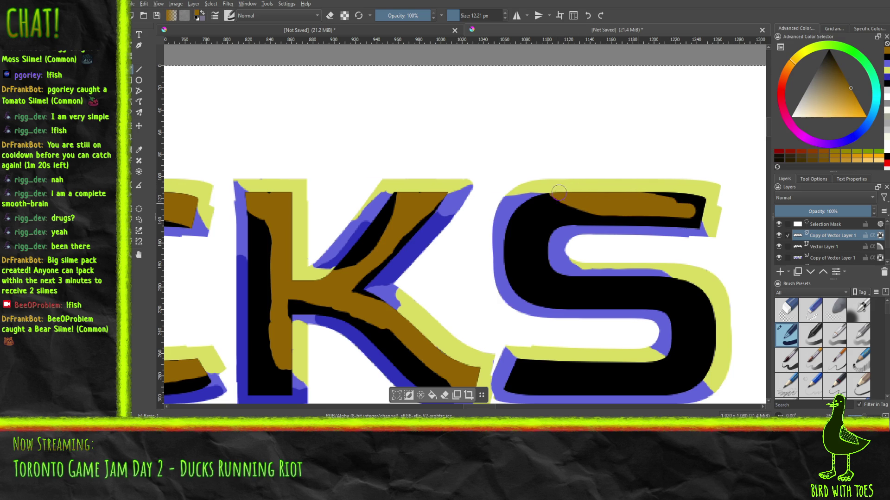
pyautogui.moveTo(683, 207)
pyautogui.mouseDown()
pyautogui.moveTo(699, 209)
pyautogui.moveTo(648, 190)
pyautogui.moveTo(684, 193)
pyautogui.mouseUp()
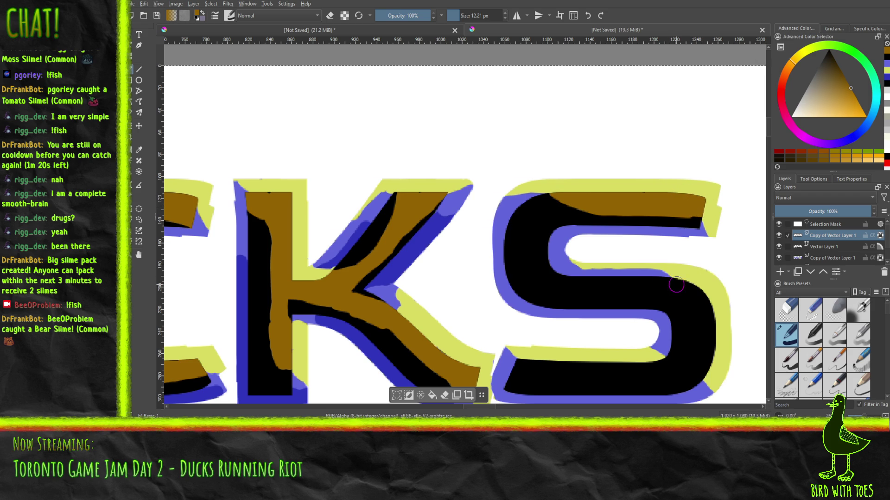
pyautogui.moveTo(528, 259)
pyautogui.mouseDown()
pyautogui.moveTo(595, 283)
pyautogui.moveTo(702, 297)
pyautogui.mouseUp()
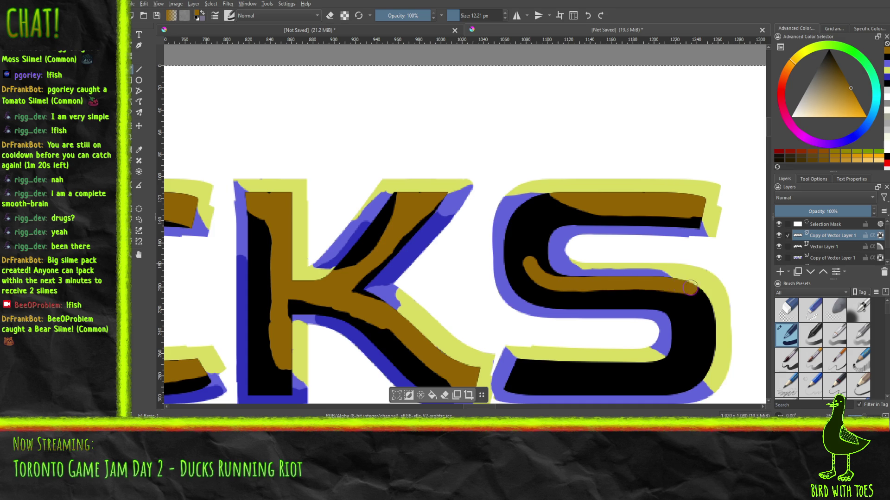
pyautogui.moveTo(533, 278)
pyautogui.mouseDown()
pyautogui.moveTo(695, 288)
pyautogui.moveTo(708, 322)
pyautogui.mouseUp()
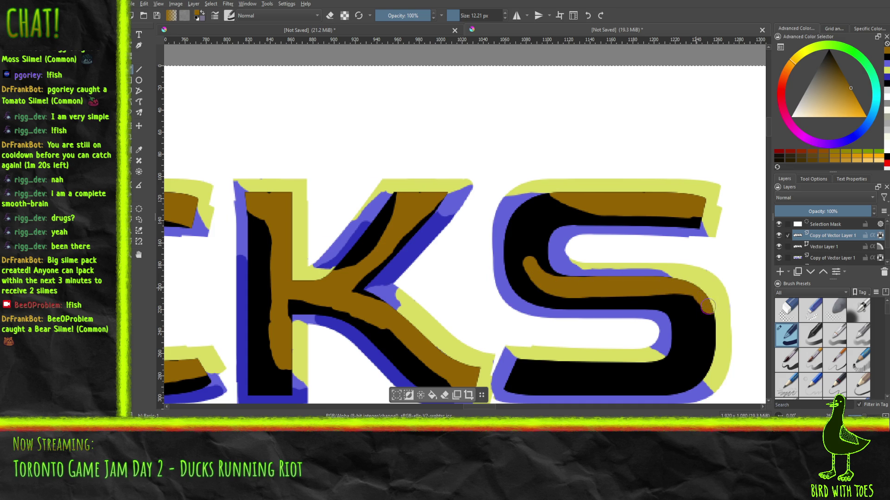
pyautogui.moveTo(707, 378)
pyautogui.mouseDown()
pyautogui.moveTo(695, 293)
pyautogui.moveTo(711, 377)
pyautogui.moveTo(697, 366)
pyautogui.moveTo(694, 337)
pyautogui.moveTo(706, 328)
pyautogui.moveTo(714, 359)
pyautogui.mouseUp()
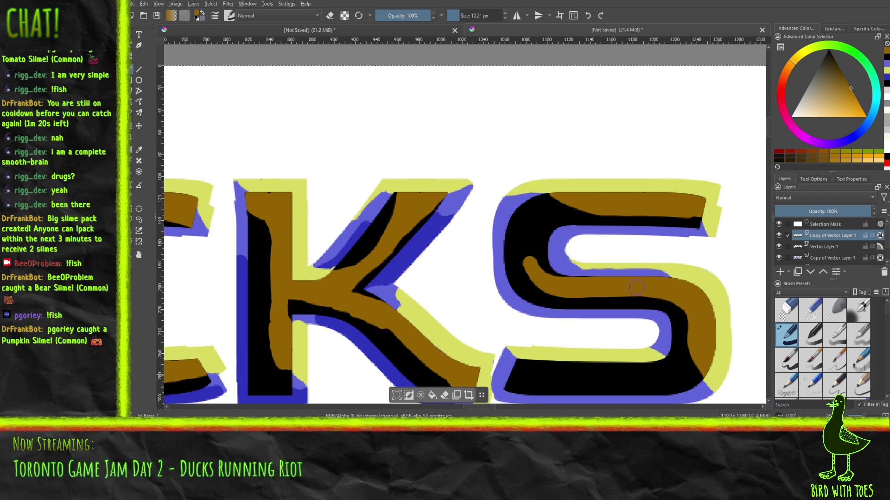
pyautogui.moveTo(528, 364)
pyautogui.mouseDown()
pyautogui.moveTo(516, 358)
pyautogui.moveTo(547, 370)
pyautogui.moveTo(612, 366)
pyautogui.moveTo(563, 377)
pyautogui.moveTo(624, 373)
pyautogui.moveTo(551, 383)
pyautogui.moveTo(528, 378)
pyautogui.moveTo(530, 363)
pyautogui.moveTo(689, 371)
pyautogui.moveTo(689, 353)
pyautogui.moveTo(681, 380)
pyautogui.moveTo(609, 379)
pyautogui.moveTo(707, 376)
pyautogui.moveTo(700, 370)
pyautogui.mouseUp()
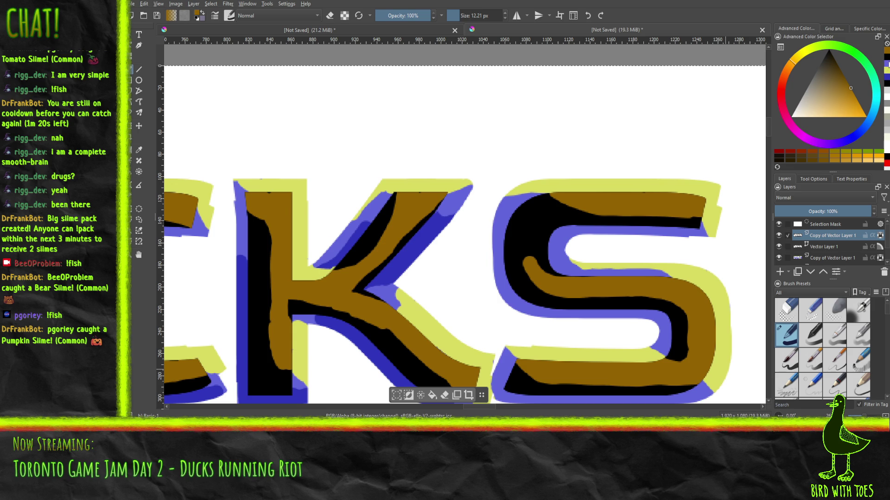
# Touch up the S's bottom edge in black
pyautogui.click(886, 63)
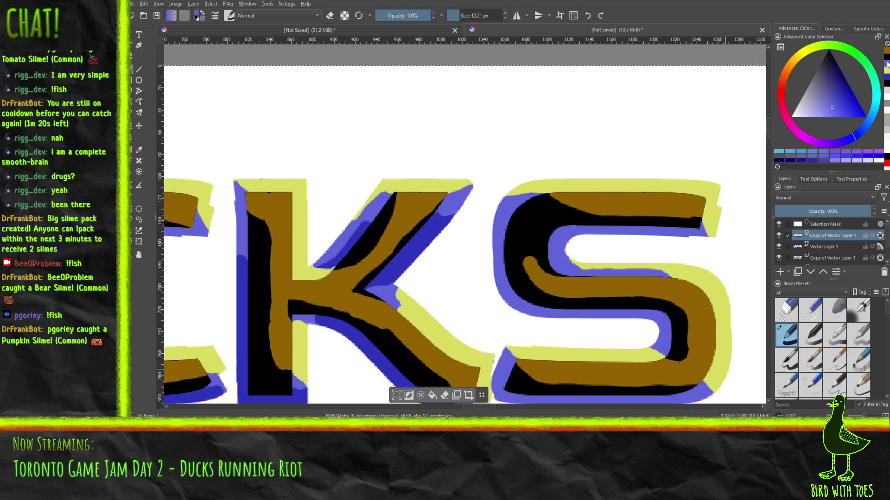
pyautogui.click(887, 56)
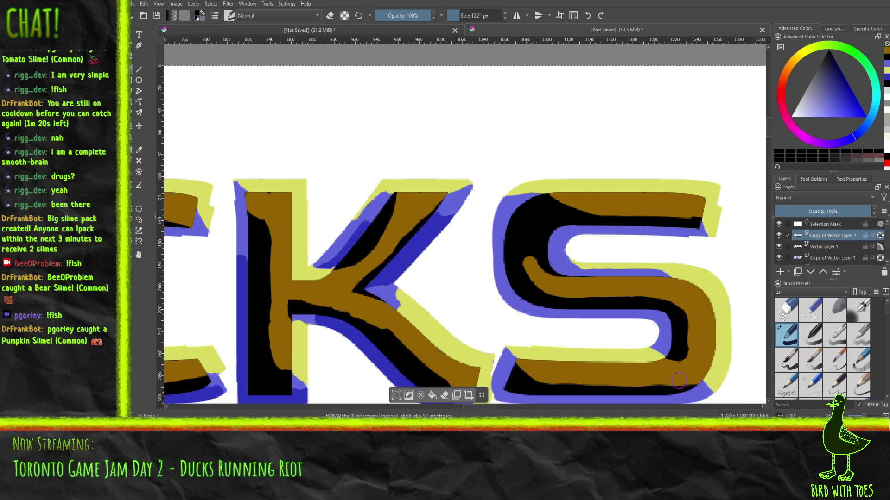
pyautogui.moveTo(618, 393); pyautogui.dragTo(682, 392)
# Frame the R and paint brown along its top edge, upper-right curve and inside
pyautogui.scroll(-5, 495, 237)
pyautogui.scroll(-2, 495, 236)
pyautogui.scroll(-2, 552, 217)
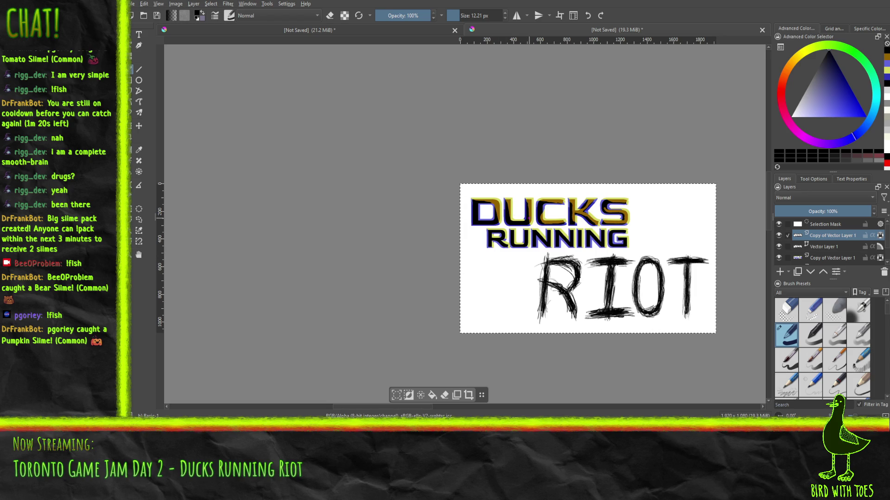
pyautogui.scroll(1, 528, 216)
pyautogui.scroll(1, 528, 214)
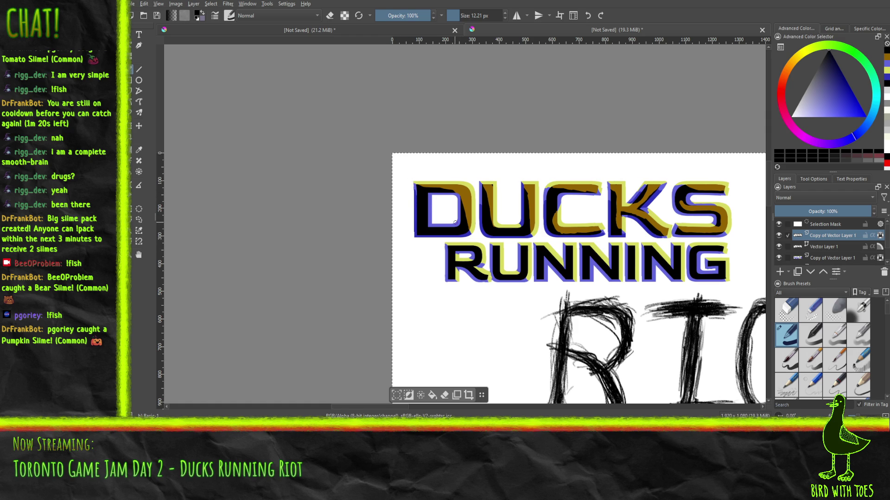
pyautogui.keyDown('ctrl'); pyautogui.scroll(3, 476, 268); pyautogui.keyUp('ctrl')
pyautogui.keyDown('ctrl'); pyautogui.scroll(2, 417, 278); pyautogui.keyUp('ctrl')
pyautogui.keyDown('ctrl'); pyautogui.scroll(1, 371, 287); pyautogui.keyUp('ctrl')
pyautogui.keyDown('ctrl'); pyautogui.scroll(2, 356, 293); pyautogui.keyUp('ctrl')
pyautogui.keyDown('ctrl'); pyautogui.scroll(1, 356, 293); pyautogui.keyUp('ctrl')
pyautogui.keyDown('ctrl'); pyautogui.scroll(1, 362, 301); pyautogui.keyUp('ctrl')
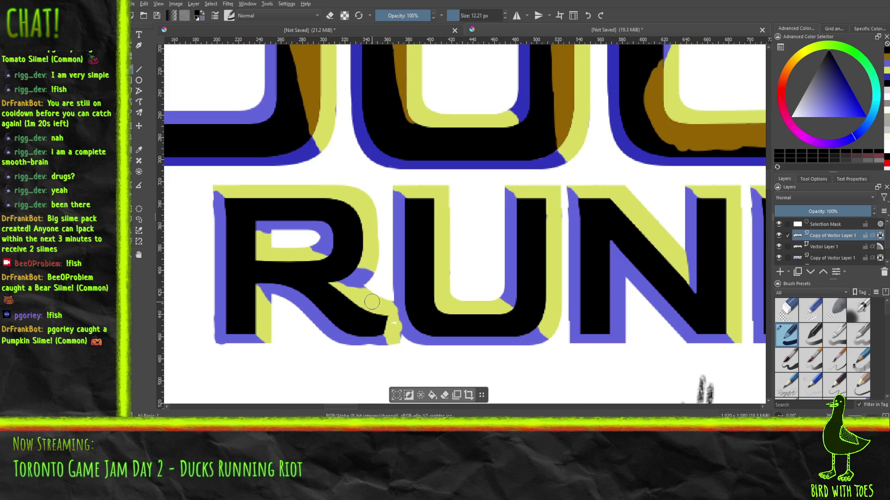
pyautogui.keyDown('ctrl'); pyautogui.scroll(2, 369, 313); pyautogui.keyUp('ctrl')
pyautogui.moveTo(369, 313); pyautogui.dragTo(364, 322)
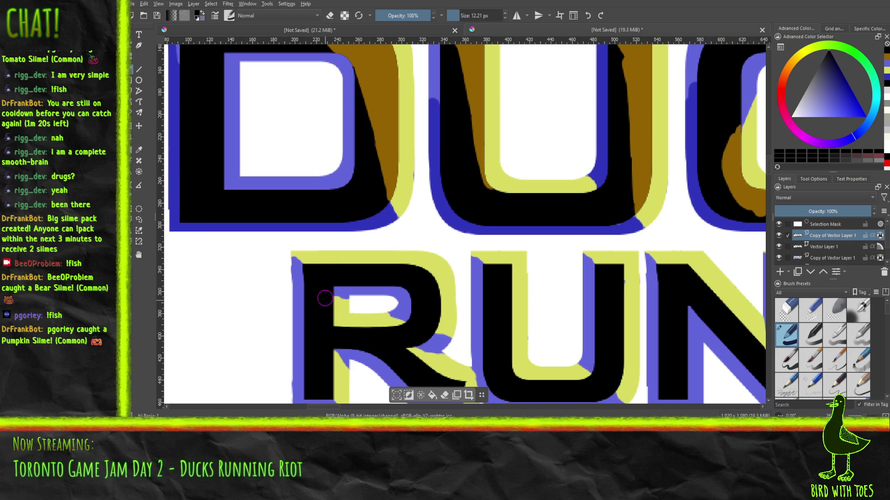
pyautogui.click(886, 60)
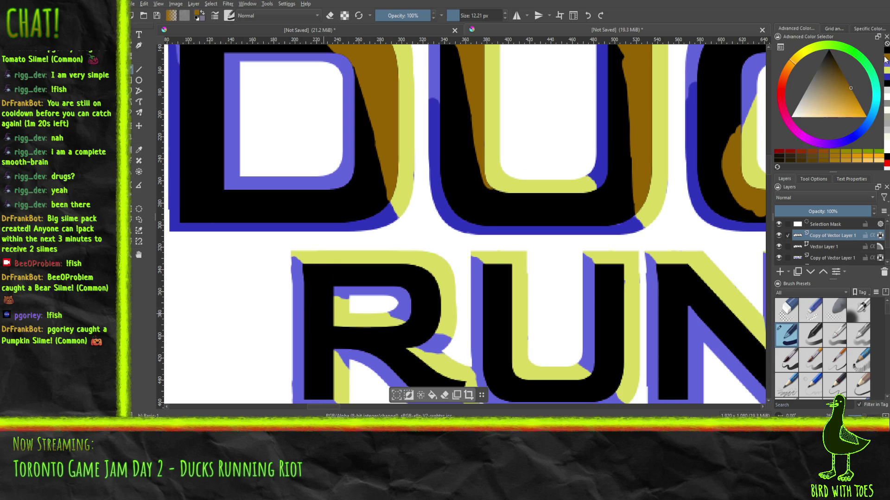
pyautogui.click(314, 265)
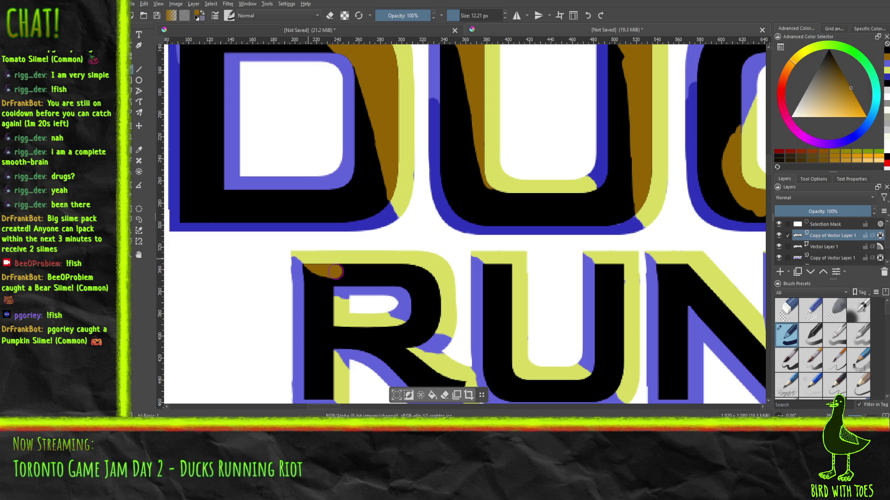
pyautogui.moveTo(313, 264)
pyautogui.mouseDown()
pyautogui.moveTo(388, 269)
pyautogui.moveTo(425, 300)
pyautogui.moveTo(424, 314)
pyautogui.moveTo(422, 299)
pyautogui.mouseUp()
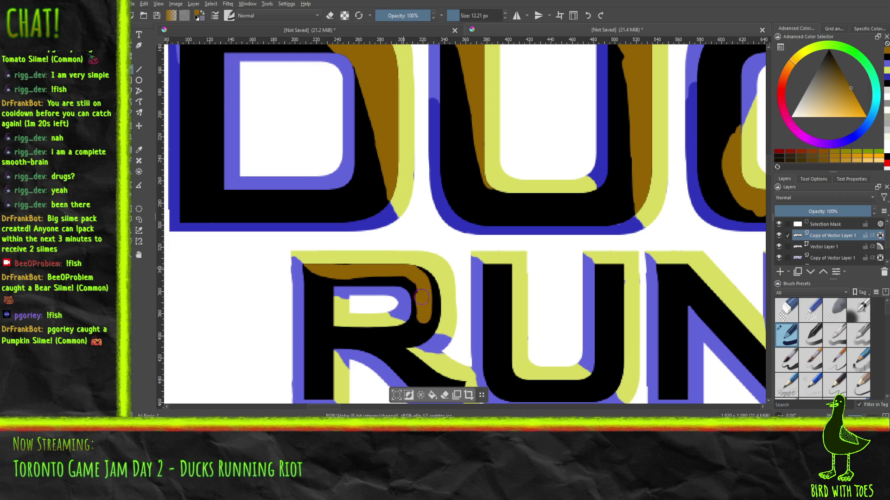
pyautogui.moveTo(398, 265)
pyautogui.mouseDown()
pyautogui.moveTo(438, 317)
pyautogui.moveTo(434, 324)
pyautogui.mouseUp()
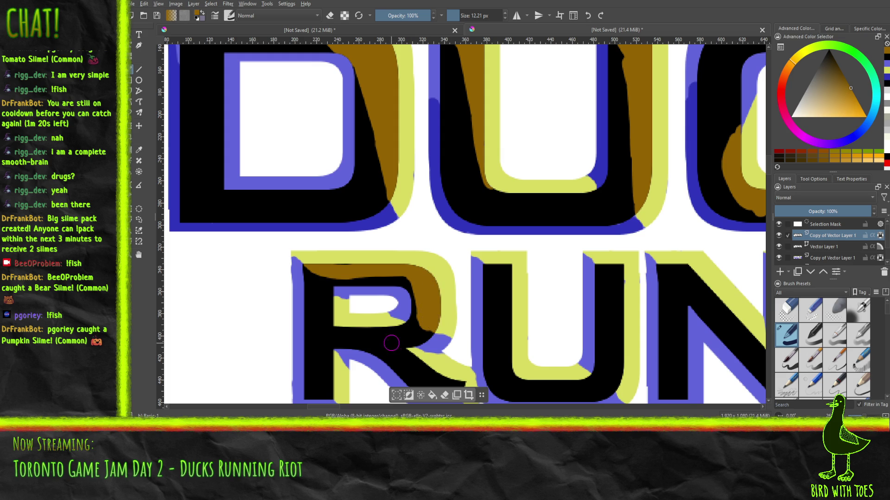
pyautogui.moveTo(394, 351)
pyautogui.mouseDown()
pyautogui.moveTo(416, 331)
pyautogui.moveTo(401, 359)
pyautogui.mouseUp()
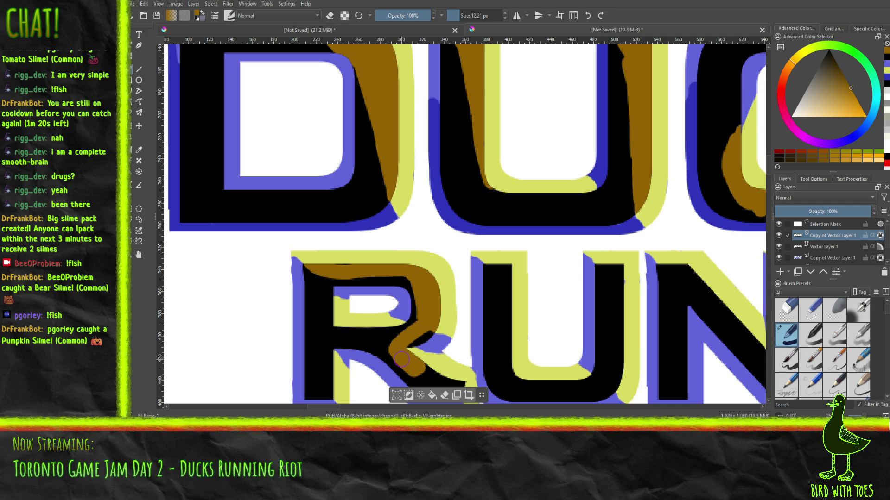
# Paint brown in the R's leg, inner upper curve and down its left stem
pyautogui.moveTo(445, 303); pyautogui.dragTo(337, 220)
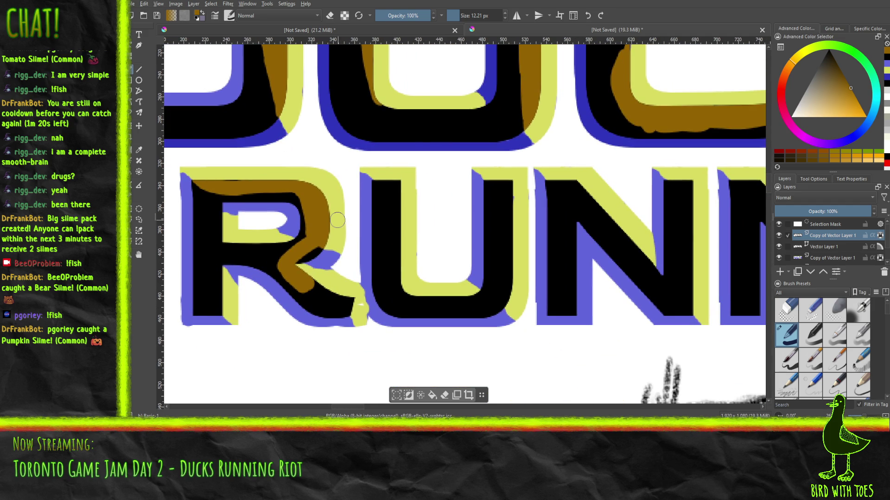
pyautogui.moveTo(318, 288)
pyautogui.mouseDown()
pyautogui.moveTo(308, 285)
pyautogui.moveTo(352, 313)
pyautogui.moveTo(315, 291)
pyautogui.mouseUp()
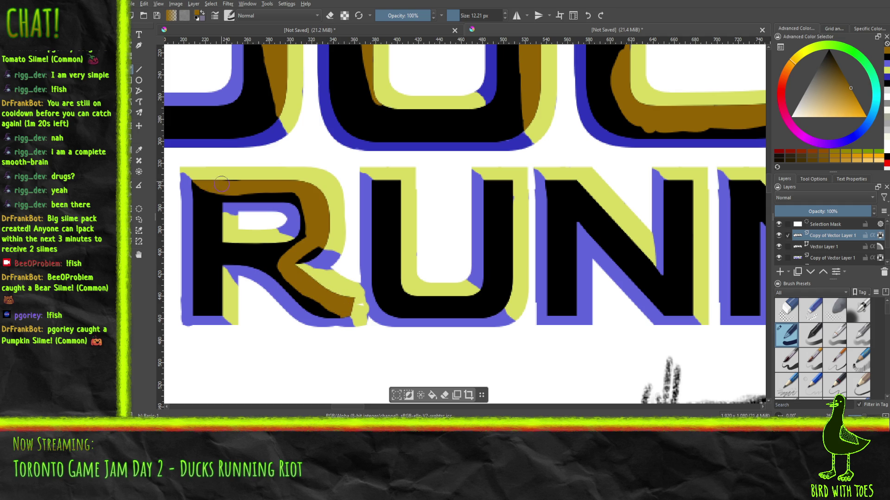
pyautogui.moveTo(218, 220); pyautogui.dragTo(216, 227)
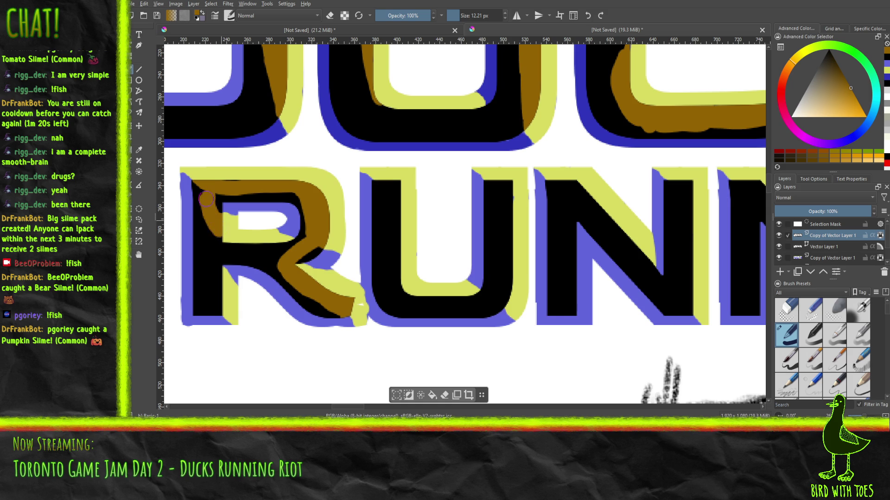
pyautogui.moveTo(209, 214)
pyautogui.mouseDown()
pyautogui.moveTo(212, 279)
pyautogui.moveTo(214, 265)
pyautogui.moveTo(227, 315)
pyautogui.moveTo(206, 262)
pyautogui.moveTo(213, 229)
pyautogui.moveTo(276, 274)
pyautogui.moveTo(243, 247)
pyautogui.mouseUp()
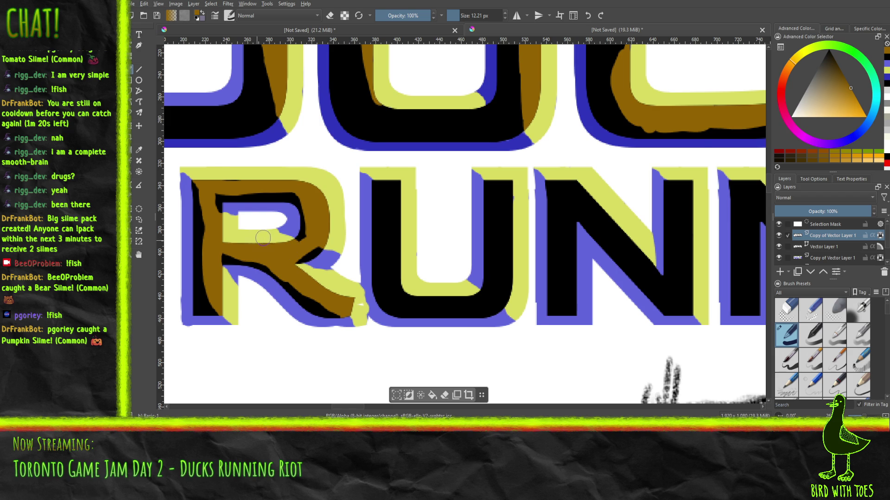
# Brush brown from the U's top-left corner down its left side and along its inner bottom
pyautogui.keyDown('ctrl'); pyautogui.scroll(-4, 257, 240); pyautogui.keyUp('ctrl')
pyautogui.keyDown('ctrl'); pyautogui.scroll(-1, 256, 240); pyautogui.keyUp('ctrl')
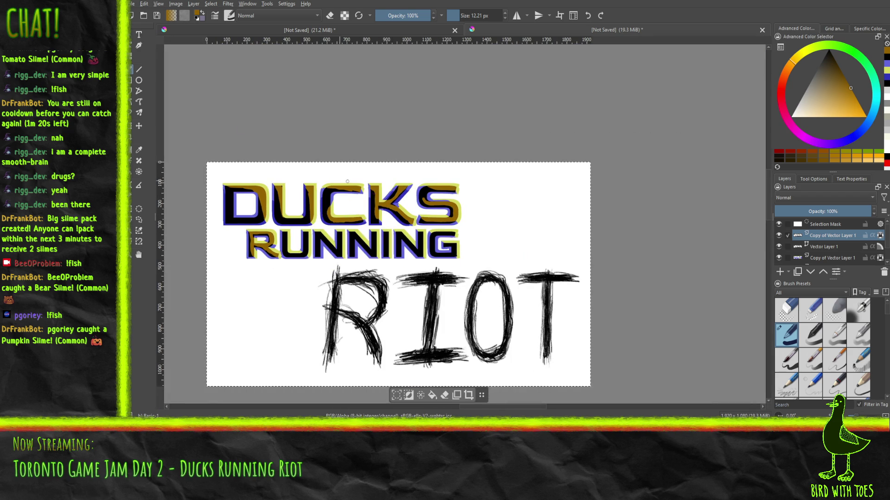
pyautogui.keyDown('ctrl'); pyautogui.scroll(1, 241, 222); pyautogui.keyUp('ctrl')
pyautogui.keyDown('ctrl'); pyautogui.scroll(3, 223, 230); pyautogui.keyUp('ctrl')
pyautogui.keyDown('ctrl'); pyautogui.scroll(-1, 223, 230); pyautogui.keyUp('ctrl')
pyautogui.keyDown('ctrl'); pyautogui.scroll(-1, 222, 230); pyautogui.keyUp('ctrl')
pyautogui.keyDown('ctrl'); pyautogui.scroll(3, 327, 243); pyautogui.keyUp('ctrl')
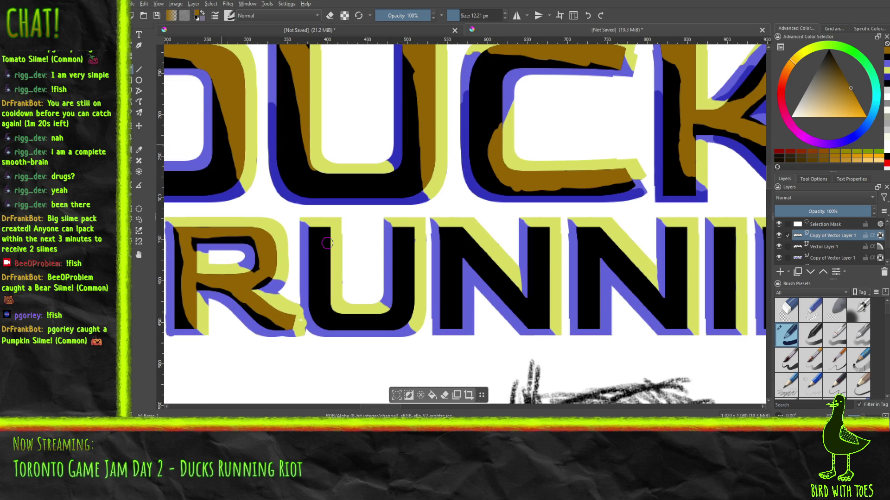
pyautogui.moveTo(312, 228); pyautogui.dragTo(321, 241)
pyautogui.moveTo(320, 240); pyautogui.dragTo(331, 307)
pyautogui.moveTo(320, 243)
pyautogui.mouseDown()
pyautogui.moveTo(331, 252)
pyautogui.moveTo(328, 232)
pyautogui.mouseUp()
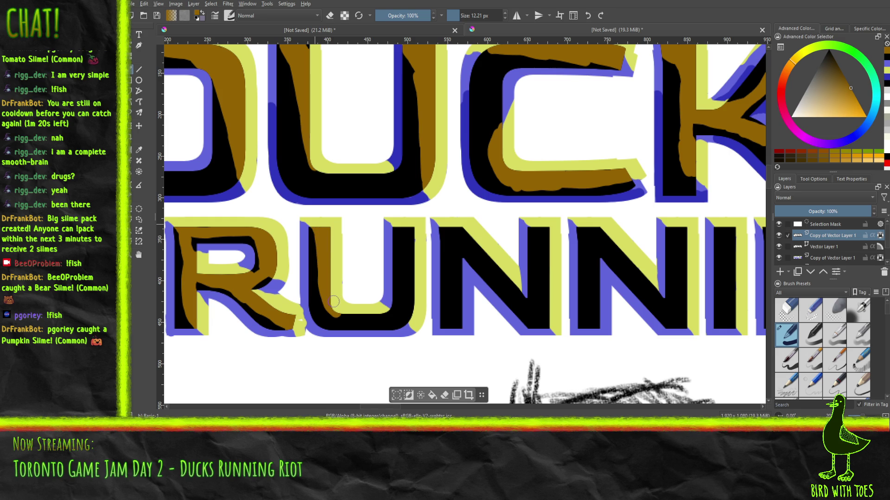
pyautogui.moveTo(330, 311)
pyautogui.mouseDown()
pyautogui.moveTo(413, 317)
pyautogui.moveTo(394, 313)
pyautogui.moveTo(407, 275)
pyautogui.moveTo(398, 224)
pyautogui.moveTo(415, 267)
pyautogui.moveTo(412, 306)
pyautogui.mouseUp()
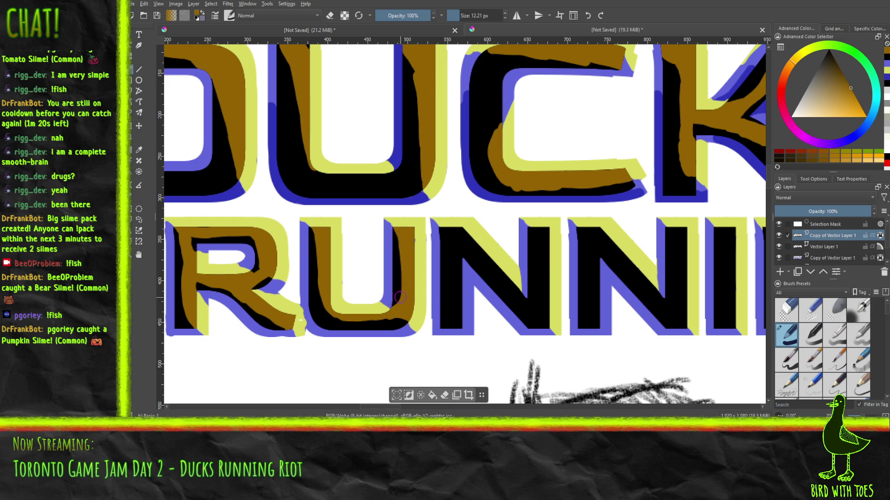
pyautogui.scroll(-2, 399, 296)
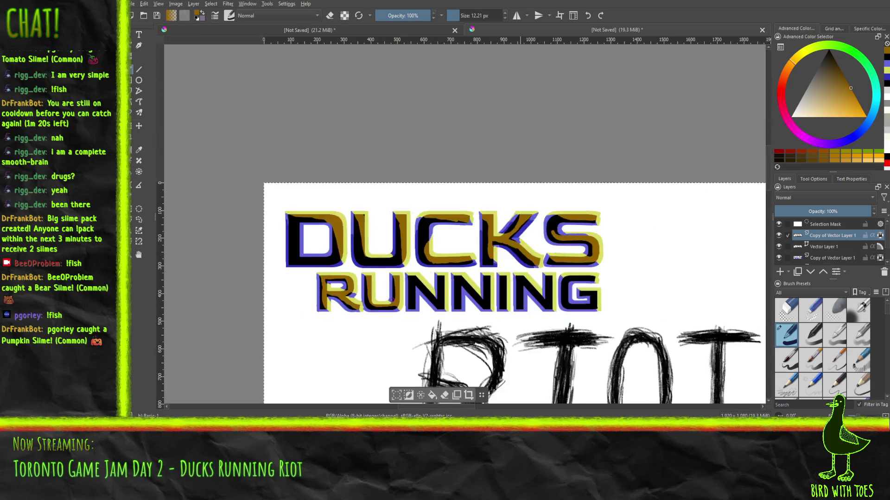
# Paint brown down the first N's left stem, along its diagonal and over its black edge
pyautogui.scroll(-2, 385, 296)
pyautogui.scroll(-1, 374, 295)
pyautogui.moveTo(374, 295); pyautogui.dragTo(258, 283)
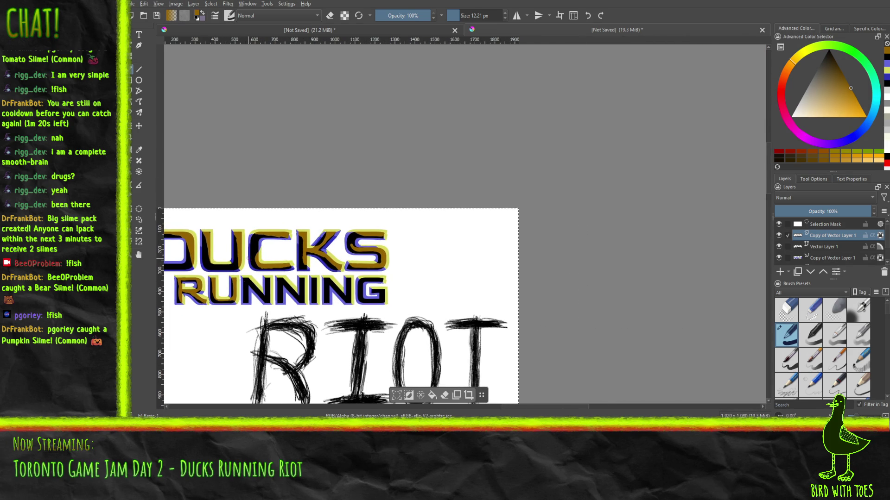
pyautogui.scroll(2, 259, 316)
pyautogui.scroll(2, 259, 315)
pyautogui.scroll(1, 259, 315)
pyautogui.scroll(1, 349, 277)
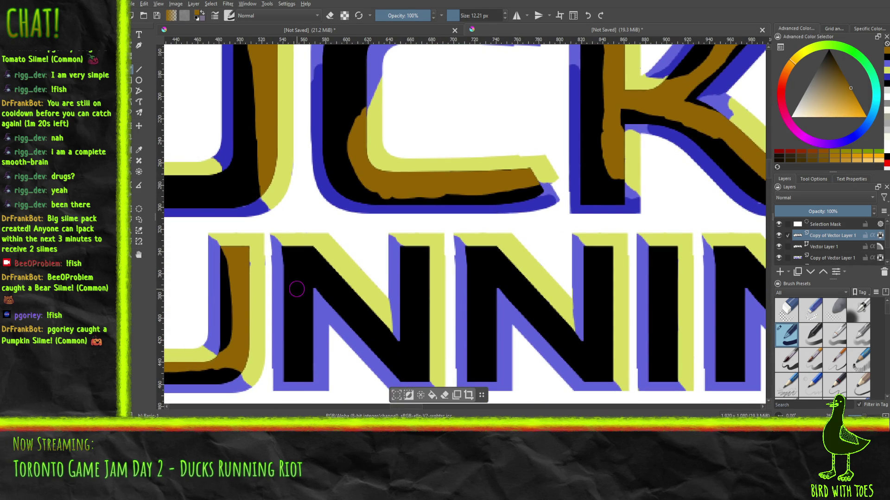
pyautogui.moveTo(298, 290); pyautogui.dragTo(288, 246)
pyautogui.moveTo(305, 279)
pyautogui.mouseDown()
pyautogui.moveTo(299, 305)
pyautogui.moveTo(380, 332)
pyautogui.moveTo(308, 252)
pyautogui.mouseUp()
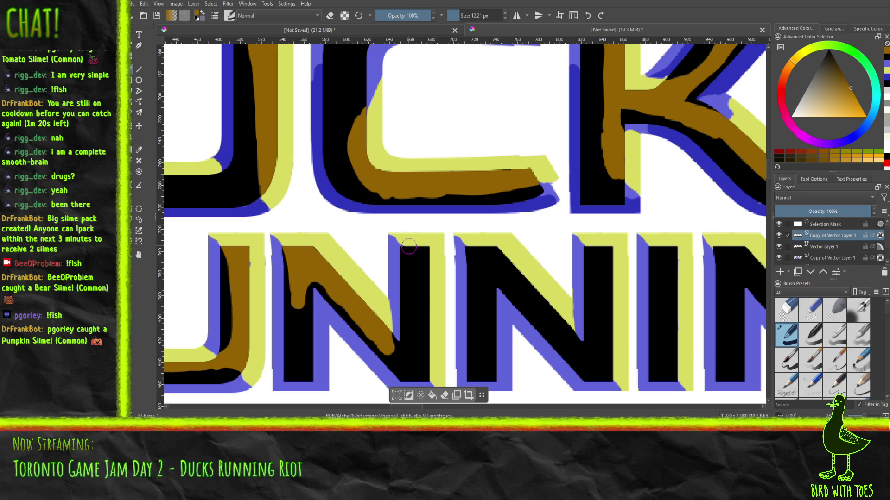
pyautogui.moveTo(404, 247)
pyautogui.mouseDown()
pyautogui.moveTo(421, 284)
pyautogui.moveTo(435, 376)
pyautogui.moveTo(417, 250)
pyautogui.mouseUp()
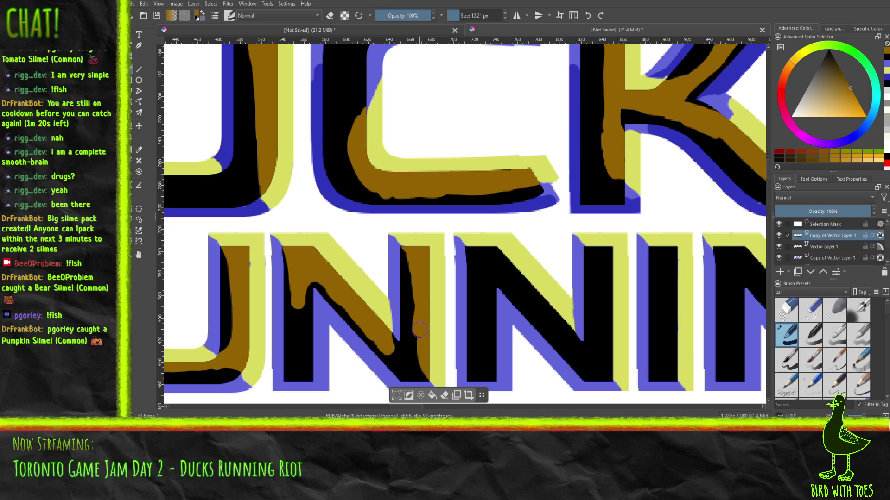
pyautogui.moveTo(420, 344); pyautogui.dragTo(426, 366)
# Add brown along the second N's diagonal and down the third N's left stem
pyautogui.moveTo(474, 247)
pyautogui.mouseDown()
pyautogui.moveTo(479, 263)
pyautogui.moveTo(537, 293)
pyautogui.moveTo(573, 349)
pyautogui.mouseUp()
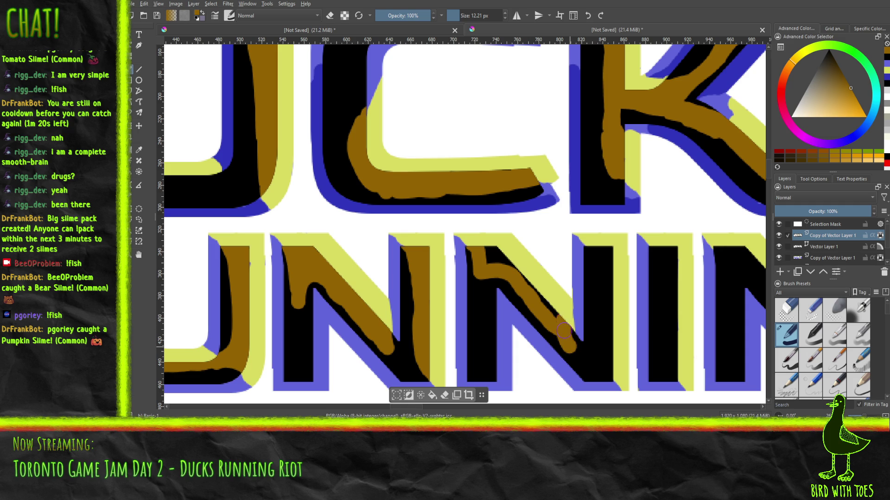
pyautogui.moveTo(564, 324)
pyautogui.mouseDown()
pyautogui.moveTo(538, 292)
pyautogui.moveTo(554, 322)
pyautogui.mouseUp()
pyautogui.moveTo(516, 266); pyautogui.dragTo(490, 261)
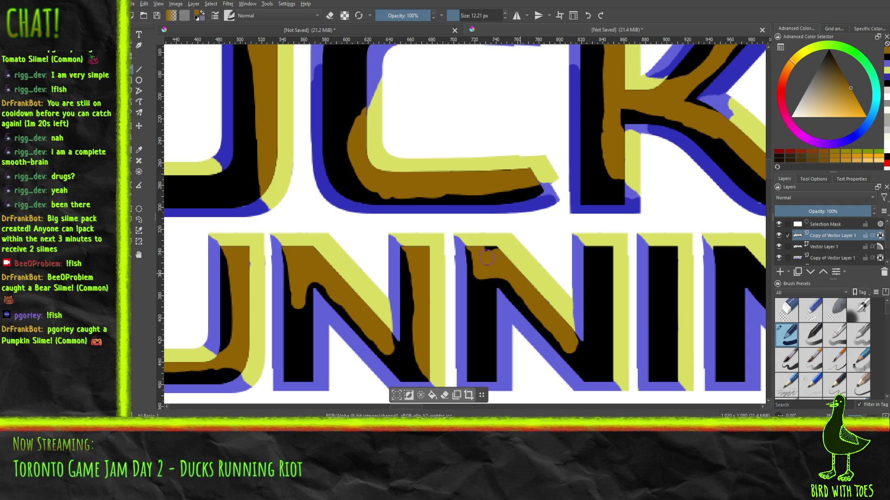
pyautogui.moveTo(587, 246)
pyautogui.mouseDown()
pyautogui.moveTo(614, 373)
pyautogui.moveTo(607, 252)
pyautogui.mouseUp()
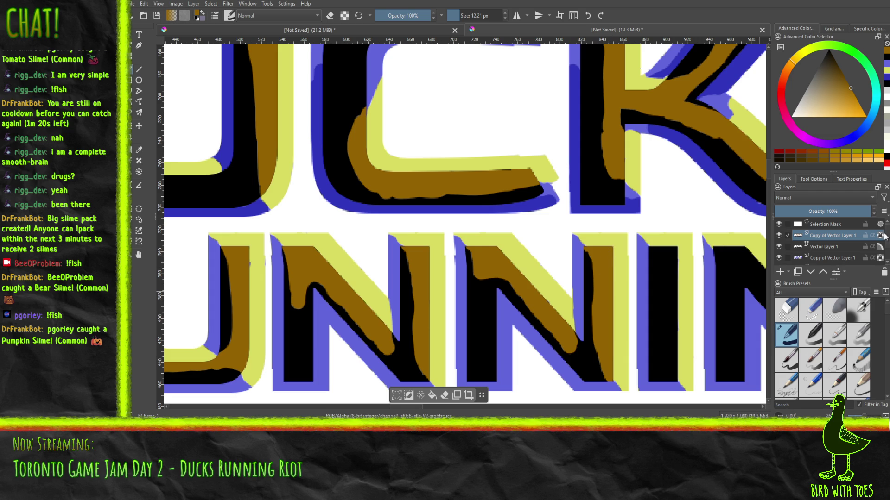
# Paint brown down the inside of the I, redoing one stroke after an undo
pyautogui.moveTo(633, 199); pyautogui.dragTo(357, 167)
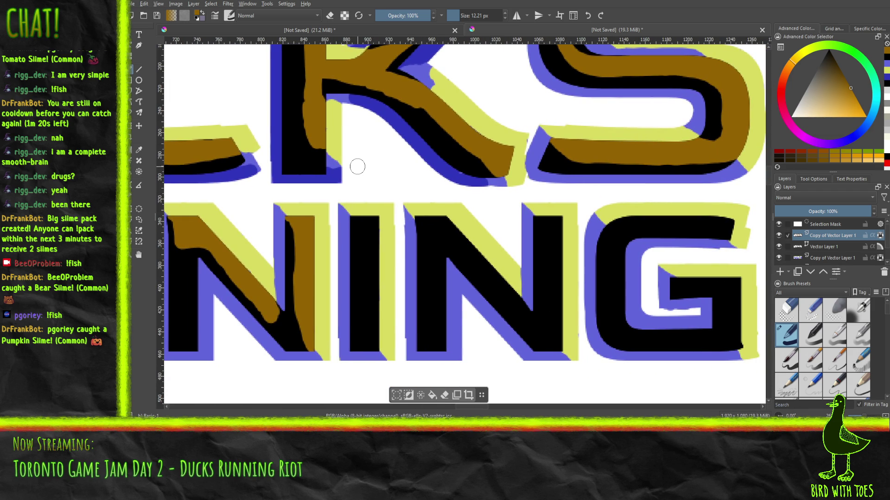
pyautogui.moveTo(357, 212)
pyautogui.mouseDown()
pyautogui.moveTo(380, 347)
pyautogui.moveTo(375, 294)
pyautogui.mouseUp()
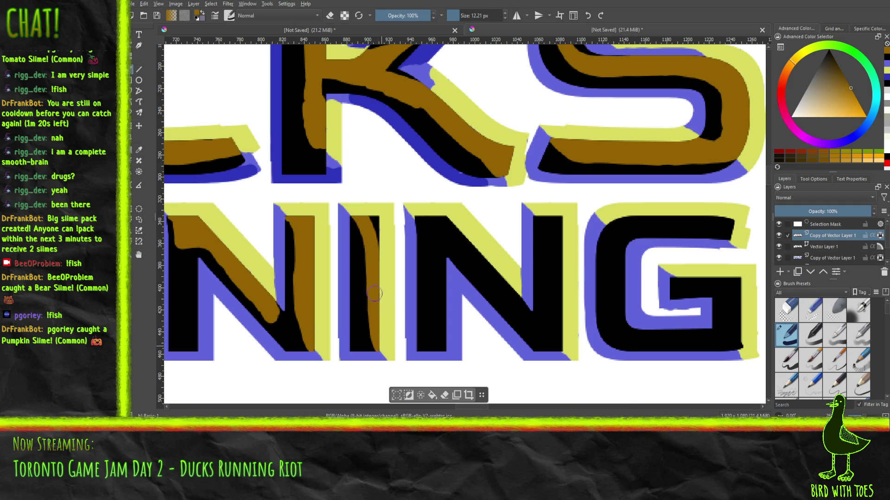
pyautogui.moveTo(378, 340); pyautogui.dragTo(375, 226)
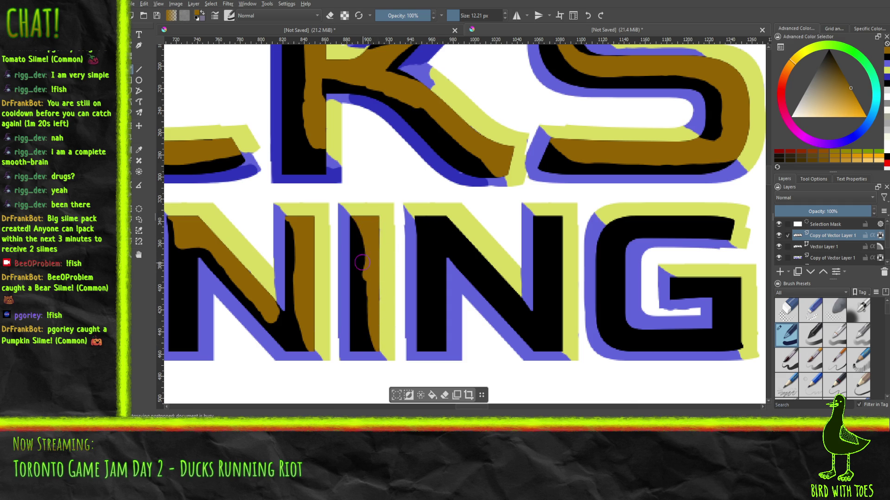
pyautogui.hotkey('ctrl', 'z')
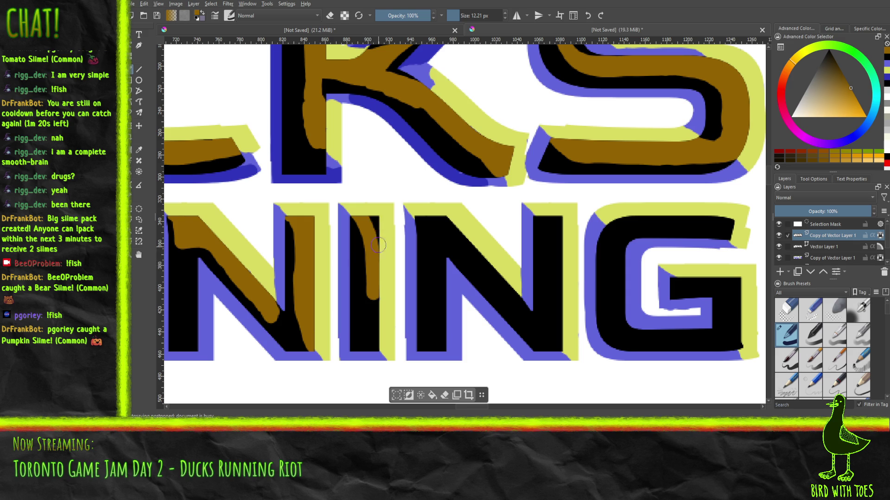
pyautogui.moveTo(374, 233)
pyautogui.mouseDown()
pyautogui.moveTo(378, 339)
pyautogui.moveTo(374, 318)
pyautogui.mouseUp()
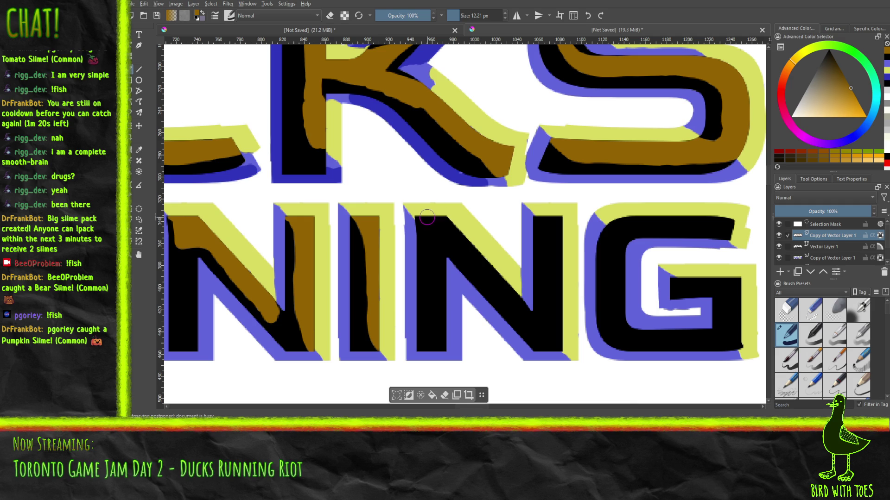
# Paint brown in the last N's top-left, lower diagonal and right stem
pyautogui.moveTo(418, 217)
pyautogui.mouseDown()
pyautogui.moveTo(519, 322)
pyautogui.moveTo(508, 276)
pyautogui.moveTo(441, 215)
pyautogui.moveTo(465, 238)
pyautogui.mouseUp()
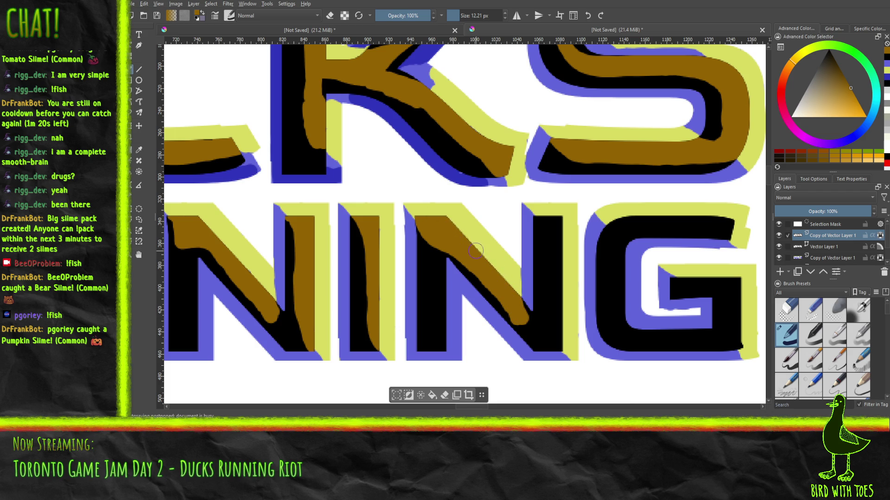
pyautogui.moveTo(555, 339)
pyautogui.mouseDown()
pyautogui.moveTo(534, 325)
pyautogui.moveTo(550, 310)
pyautogui.moveTo(539, 216)
pyautogui.mouseUp()
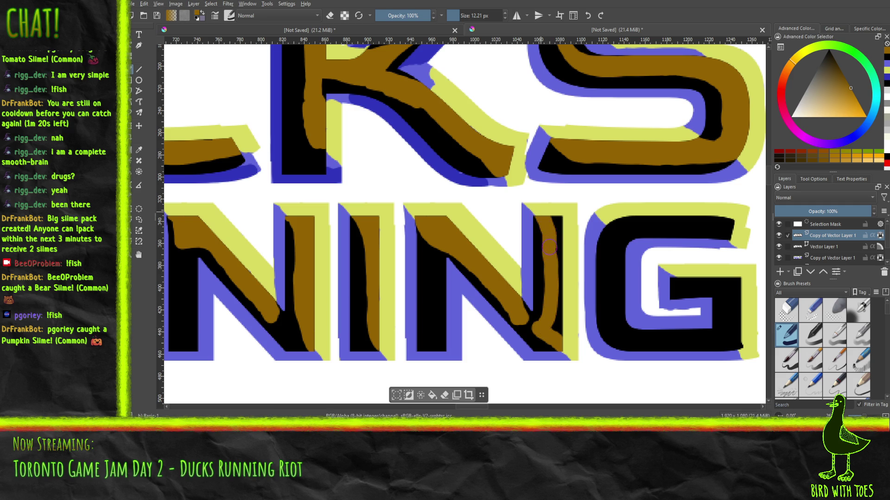
pyautogui.moveTo(540, 215)
pyautogui.mouseDown()
pyautogui.moveTo(565, 255)
pyautogui.moveTo(560, 331)
pyautogui.mouseUp()
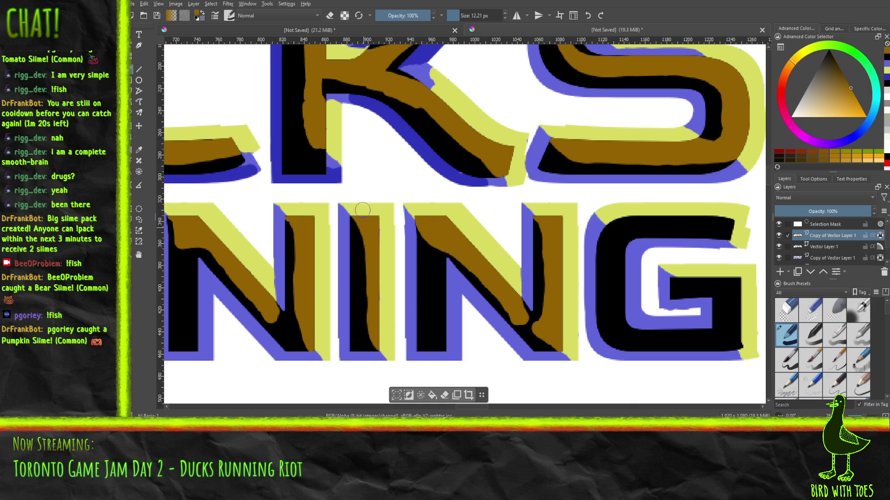
pyautogui.scroll(-4, 509, 278)
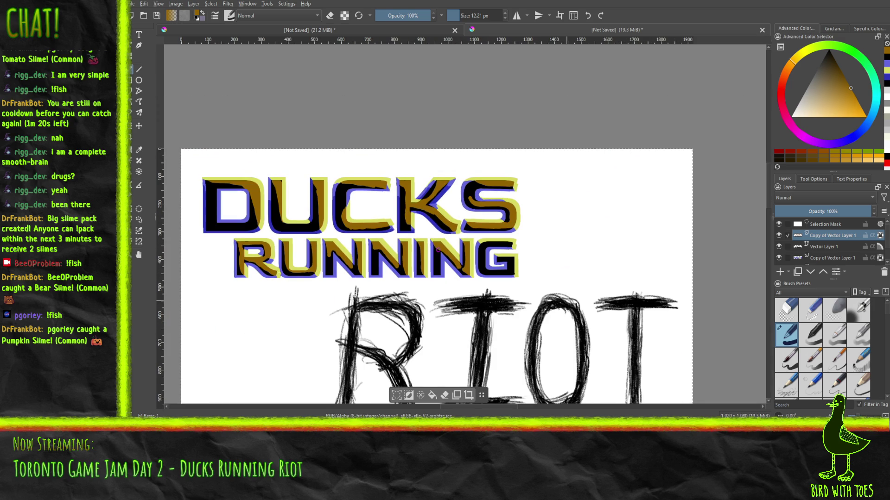
# Paint brown along the G's inner top and inner left stem, undoing a spill into the yellow
pyautogui.scroll(2, 485, 264)
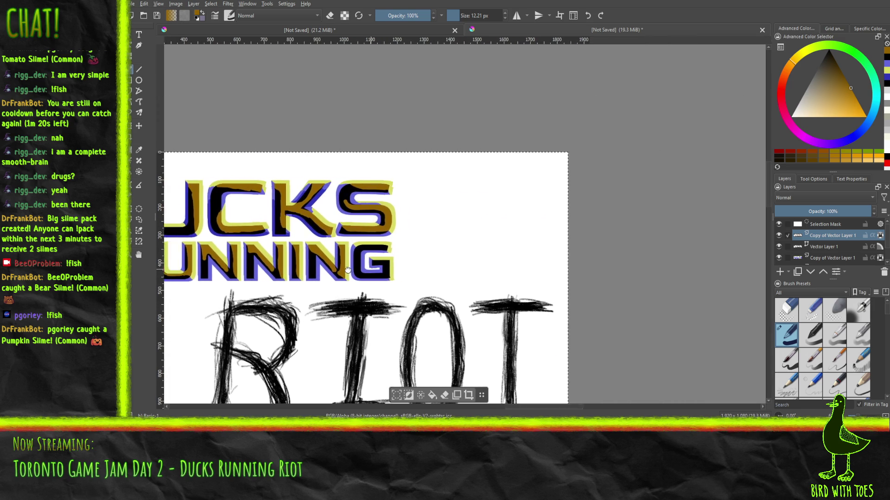
pyautogui.scroll(2, 309, 257)
pyautogui.scroll(1, 308, 257)
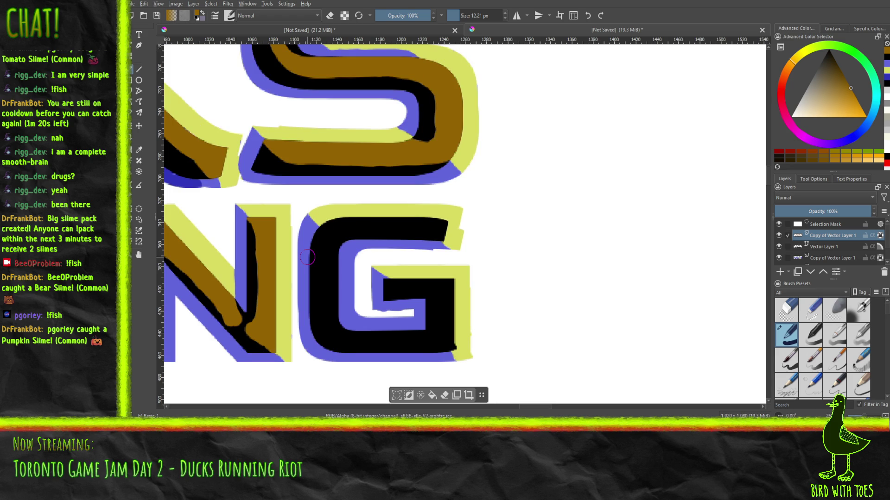
pyautogui.moveTo(324, 221)
pyautogui.mouseDown()
pyautogui.moveTo(326, 258)
pyautogui.moveTo(398, 216)
pyautogui.moveTo(410, 224)
pyautogui.mouseUp()
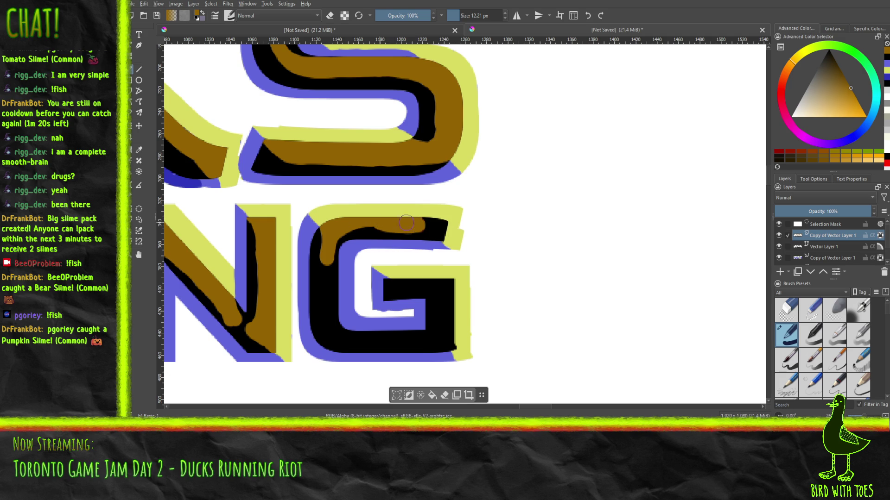
pyautogui.moveTo(424, 228)
pyautogui.mouseDown()
pyautogui.moveTo(440, 234)
pyautogui.moveTo(412, 223)
pyautogui.mouseUp()
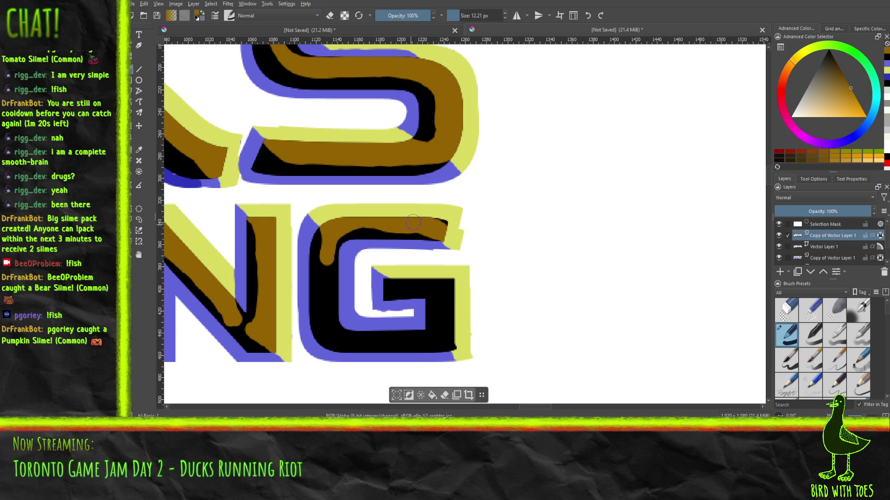
pyautogui.hotkey('ctrl', 'z')
pyautogui.moveTo(395, 277); pyautogui.dragTo(421, 282)
pyautogui.moveTo(405, 281)
pyautogui.mouseDown()
pyautogui.moveTo(452, 281)
pyautogui.moveTo(440, 318)
pyautogui.moveTo(457, 355)
pyautogui.moveTo(453, 328)
pyautogui.mouseUp()
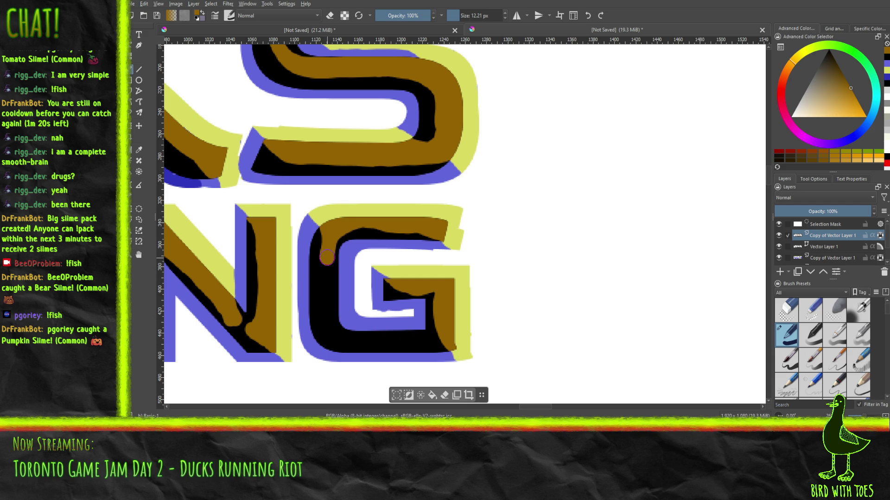
pyautogui.moveTo(326, 268); pyautogui.dragTo(327, 315)
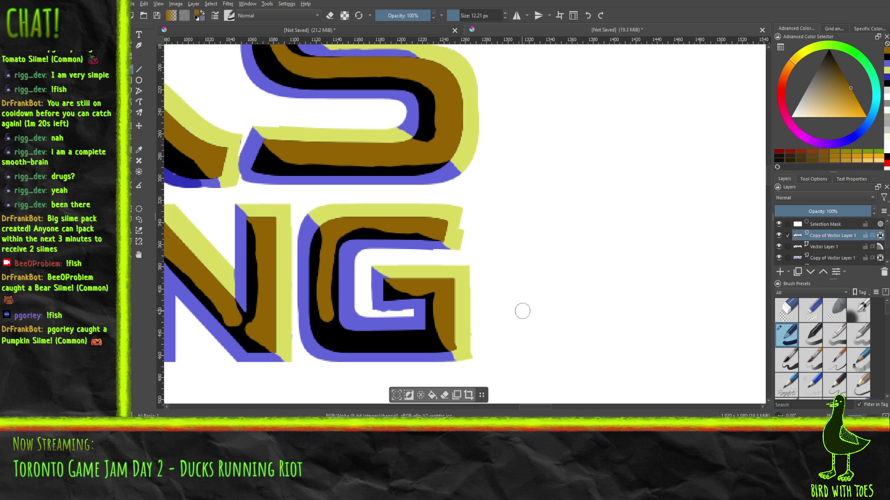
pyautogui.scroll(-1, 337, 255)
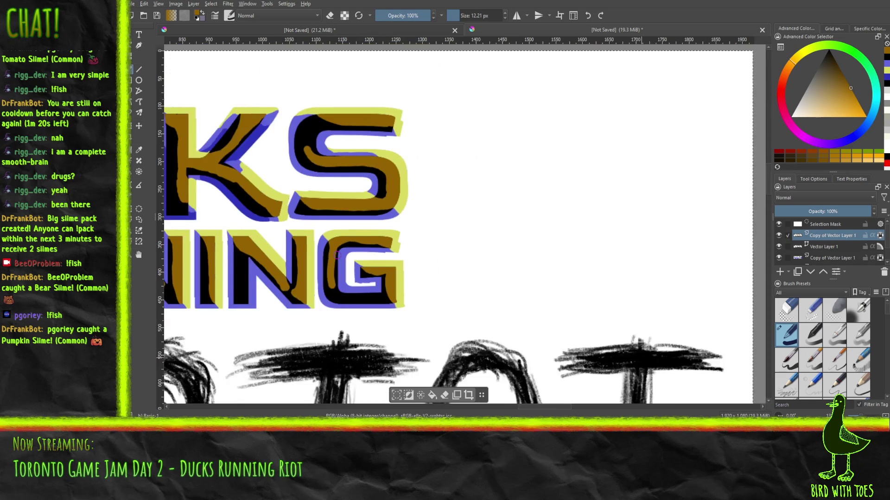
# Zoom out to the whole title and hide the white Background layer
pyautogui.scroll(-1, 338, 257)
pyautogui.scroll(-1, 340, 257)
pyautogui.scroll(-1, 342, 258)
pyautogui.scroll(2, 342, 258)
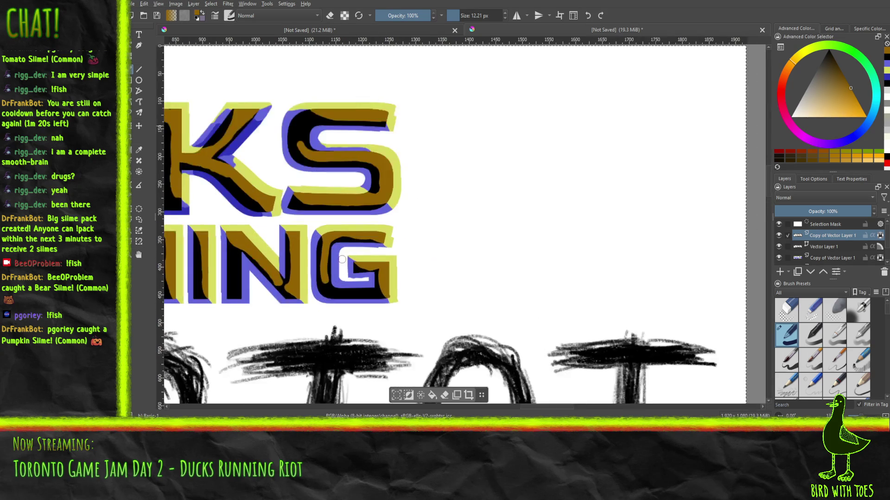
pyautogui.scroll(-3, 342, 258)
pyautogui.scroll(1, 342, 259)
pyautogui.moveTo(296, 244)
pyautogui.mouseDown()
pyautogui.moveTo(413, 254)
pyautogui.moveTo(426, 266)
pyautogui.moveTo(407, 261)
pyautogui.mouseUp()
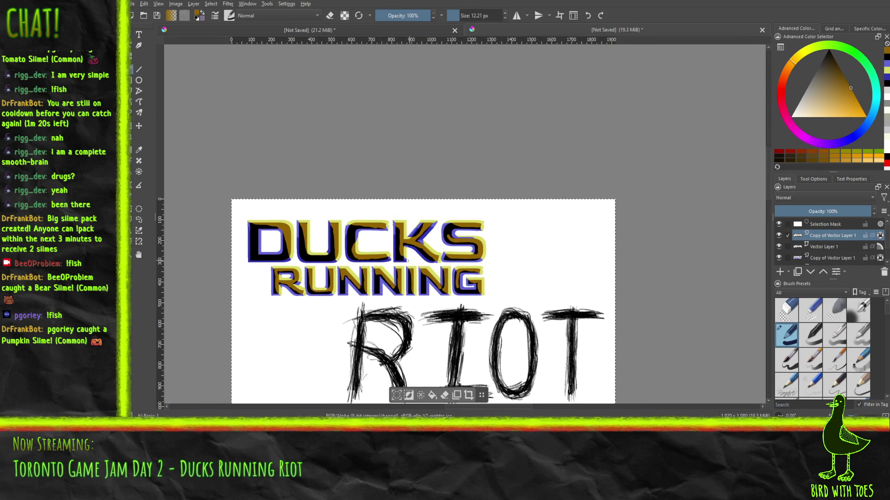
pyautogui.keyDown('ctrl'); pyautogui.click(375, 236); pyautogui.keyUp('ctrl')
pyautogui.scroll(-2, 782, 260)
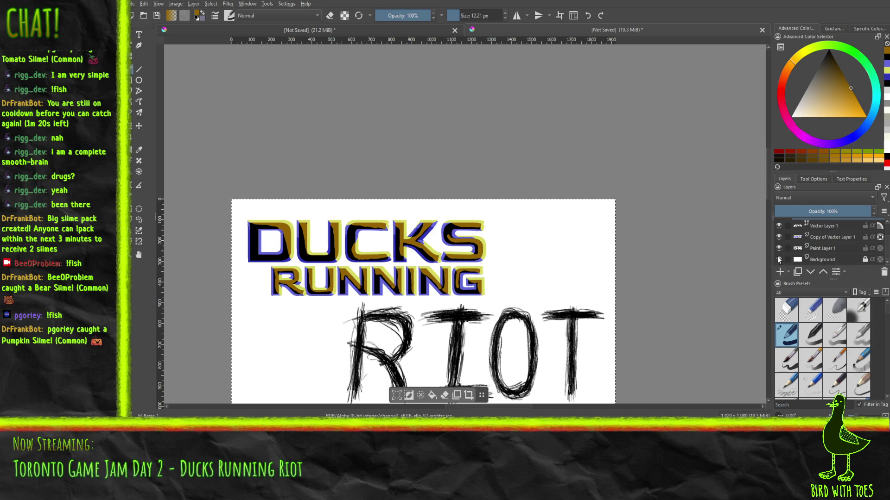
pyautogui.click(780, 260)
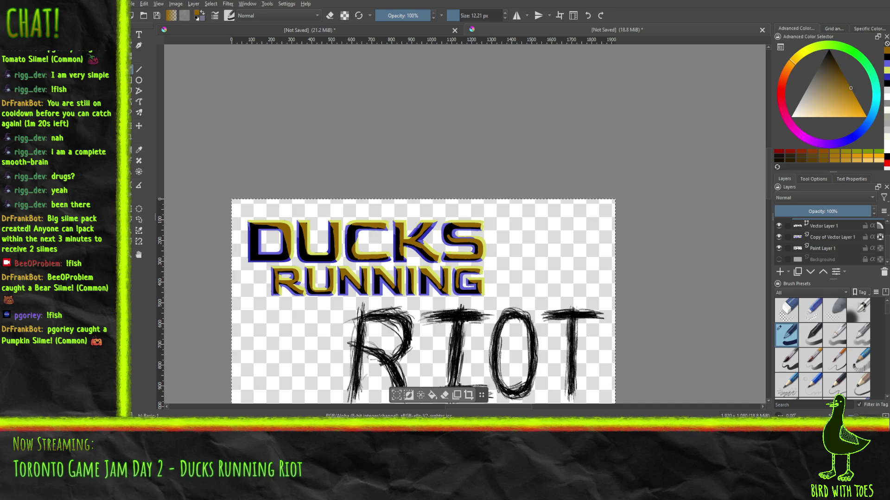
# Zoom back in and make Copy of Vector Layer 1 the active painting layer
pyautogui.scroll(1, 371, 301)
pyautogui.scroll(1, 380, 278)
pyautogui.scroll(1, 389, 260)
pyautogui.scroll(1, 392, 247)
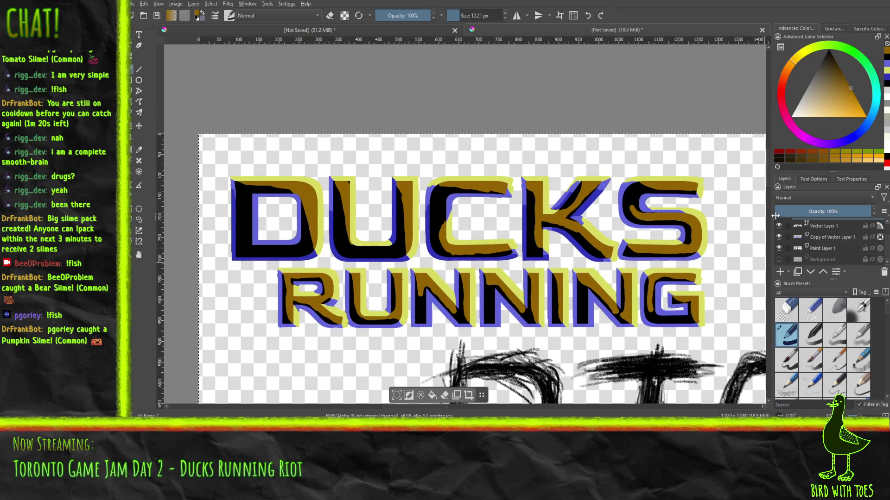
pyautogui.click(806, 239)
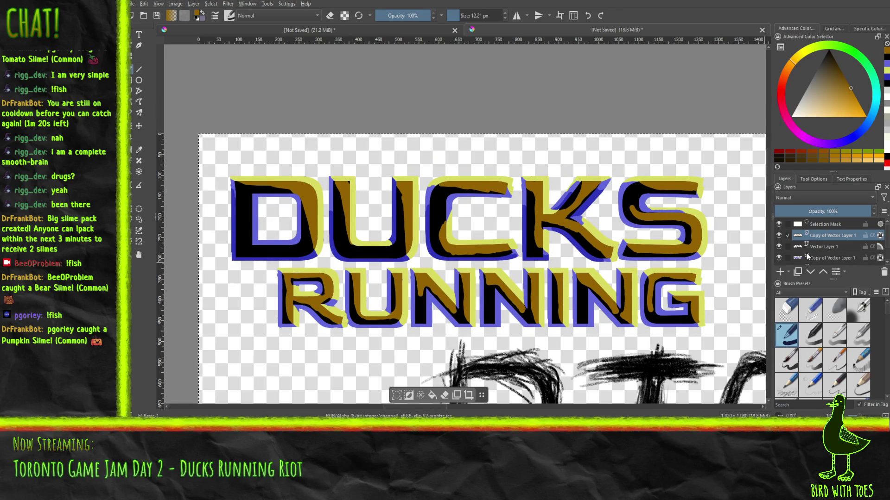
pyautogui.click(878, 107)
# Pick a pale desaturated cyan and try light-blue strokes on the D's left edge and bottom
pyautogui.moveTo(844, 88)
pyautogui.mouseDown()
pyautogui.moveTo(832, 82)
pyautogui.moveTo(817, 94)
pyautogui.moveTo(824, 88)
pyautogui.moveTo(816, 107)
pyautogui.mouseUp()
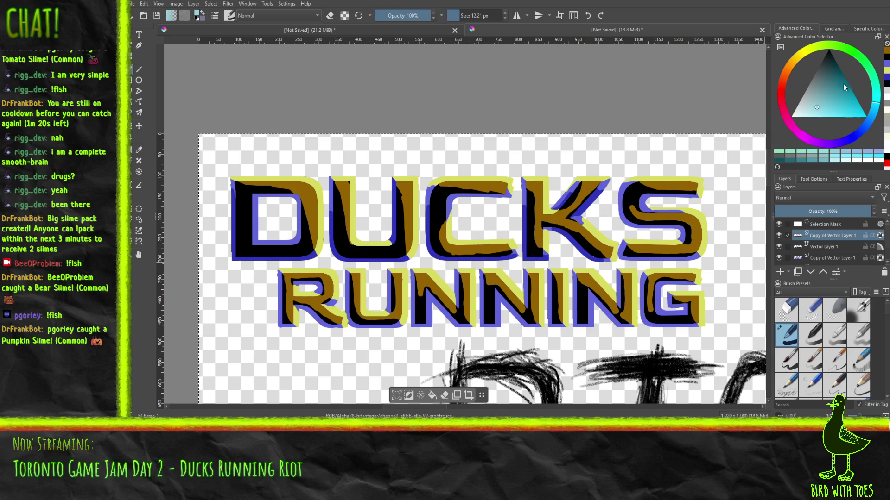
pyautogui.moveTo(880, 106); pyautogui.dragTo(876, 111)
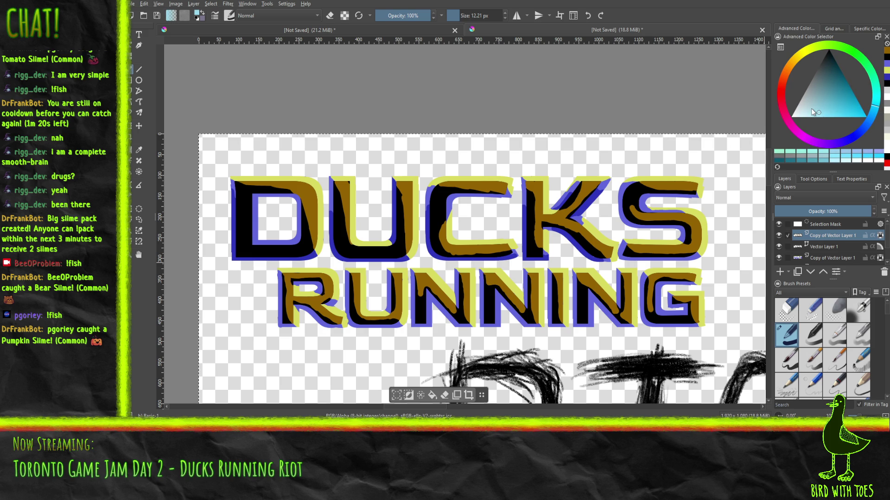
pyautogui.moveTo(237, 194)
pyautogui.mouseDown()
pyautogui.moveTo(248, 252)
pyautogui.moveTo(238, 254)
pyautogui.moveTo(238, 226)
pyautogui.mouseUp()
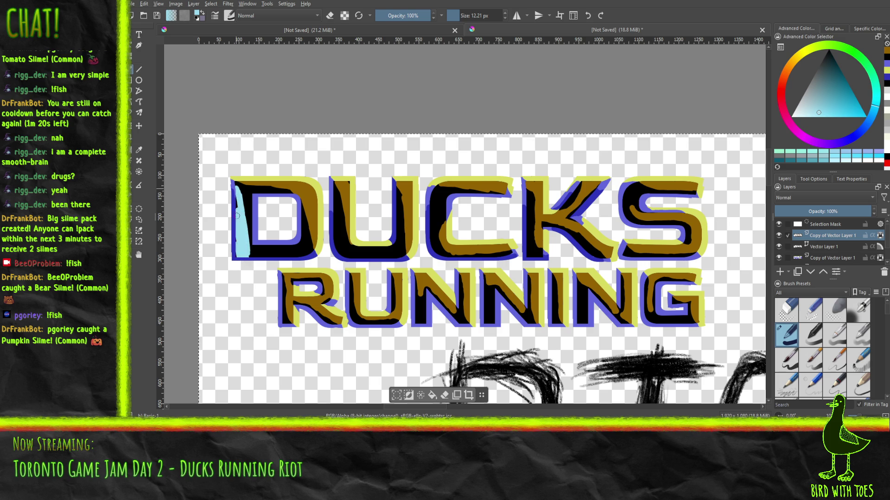
pyautogui.click(237, 199)
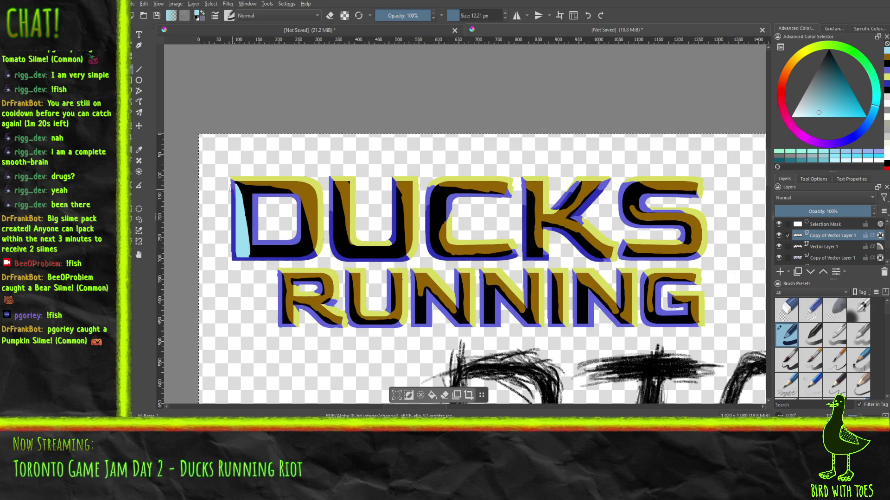
pyautogui.moveTo(259, 251); pyautogui.dragTo(243, 254)
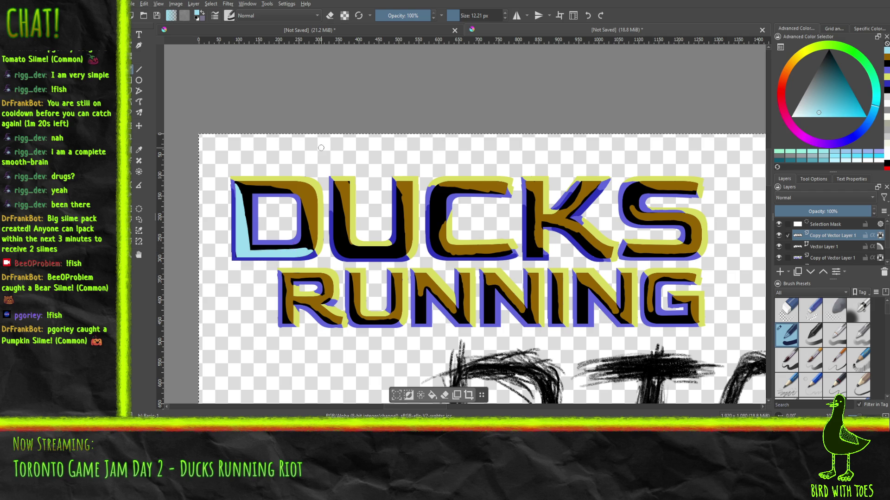
# Reframe the D and undo both trial light-blue strokes
pyautogui.scroll(-3, 321, 148)
pyautogui.scroll(-2, 321, 147)
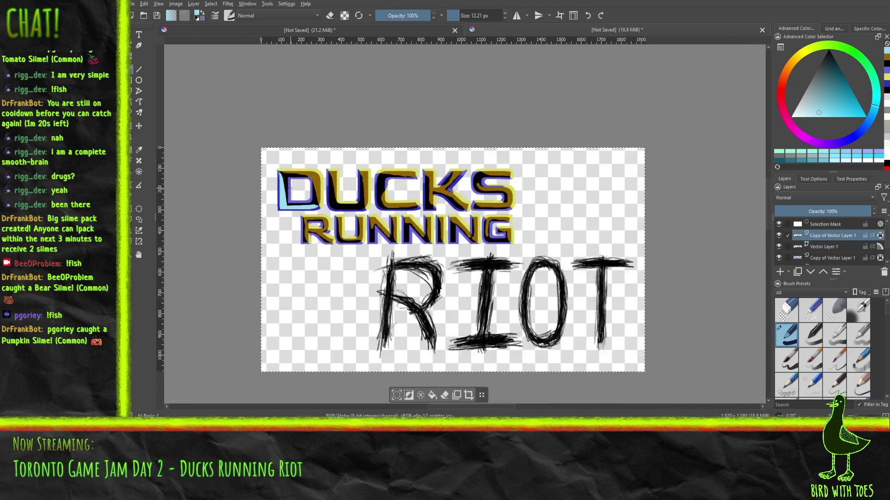
pyautogui.scroll(3, 290, 188)
pyautogui.scroll(-1, 278, 193)
pyautogui.scroll(1, 268, 197)
pyautogui.moveTo(265, 200); pyautogui.dragTo(281, 200)
pyautogui.hotkey('ctrl', 'z')
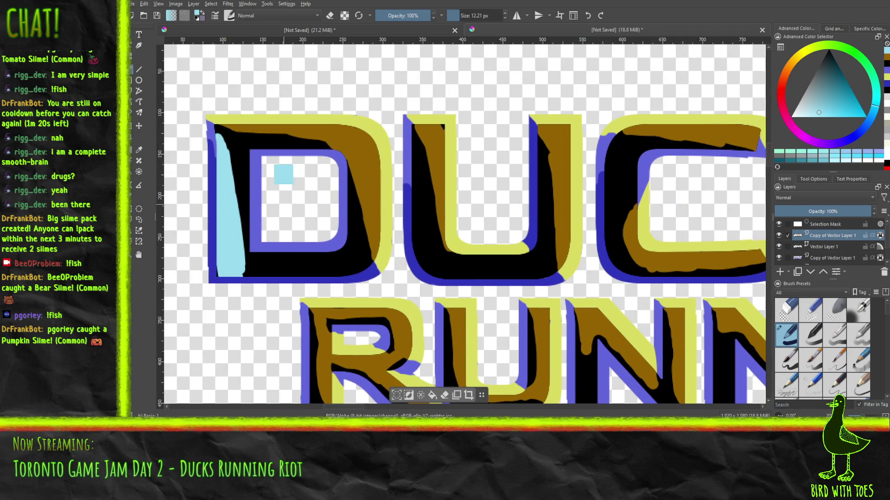
pyautogui.hotkey('ctrl', 'z')
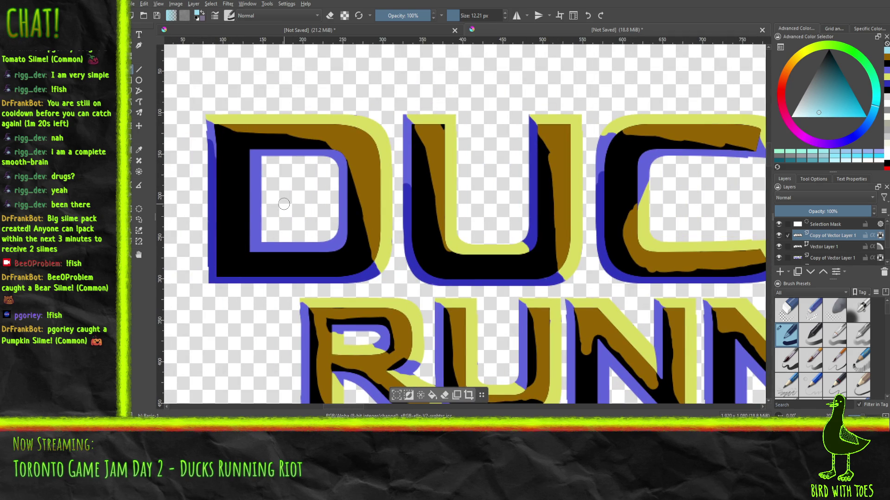
# Brush a wide light-blue diagonal band from the D's top-left corner to its lower right
pyautogui.moveTo(218, 126); pyautogui.dragTo(246, 179)
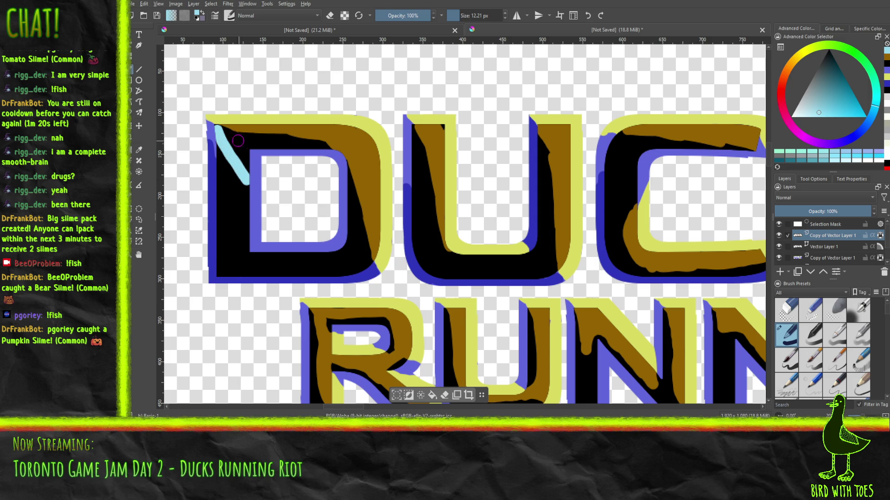
pyautogui.moveTo(219, 128); pyautogui.dragTo(252, 170)
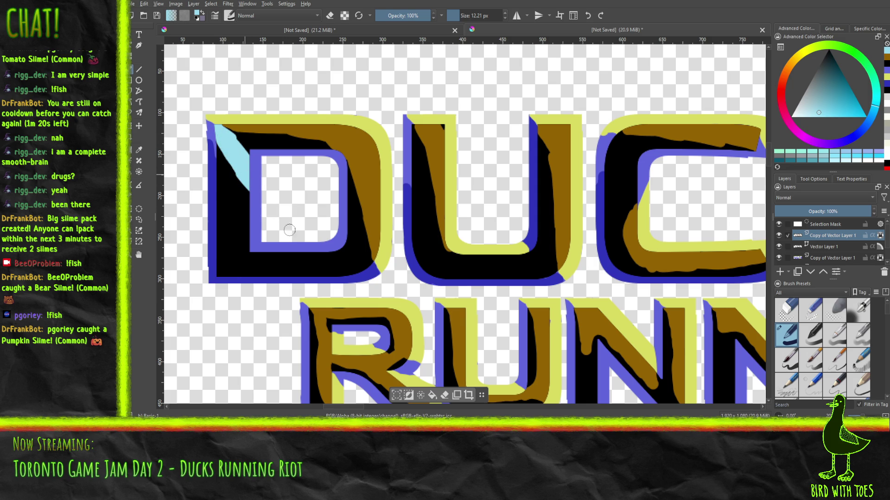
pyautogui.moveTo(263, 203); pyautogui.dragTo(337, 273)
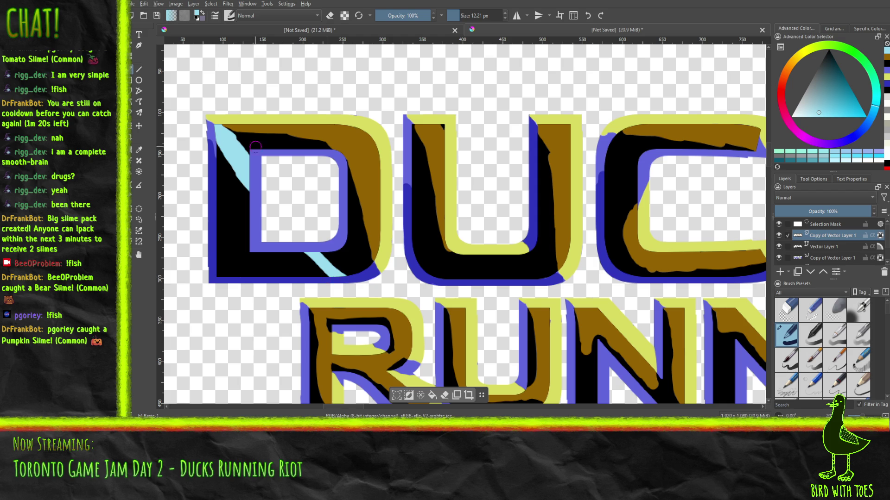
pyautogui.moveTo(221, 128); pyautogui.dragTo(242, 147)
pyautogui.moveTo(241, 174)
pyautogui.mouseDown()
pyautogui.moveTo(223, 139)
pyautogui.moveTo(246, 152)
pyautogui.mouseUp()
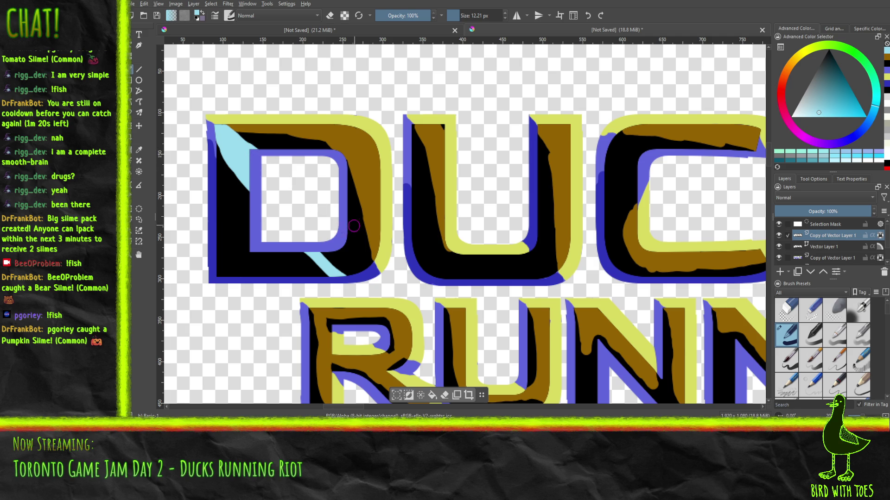
pyautogui.moveTo(333, 226)
pyautogui.mouseDown()
pyautogui.moveTo(361, 269)
pyautogui.moveTo(324, 255)
pyautogui.moveTo(345, 252)
pyautogui.moveTo(336, 256)
pyautogui.mouseUp()
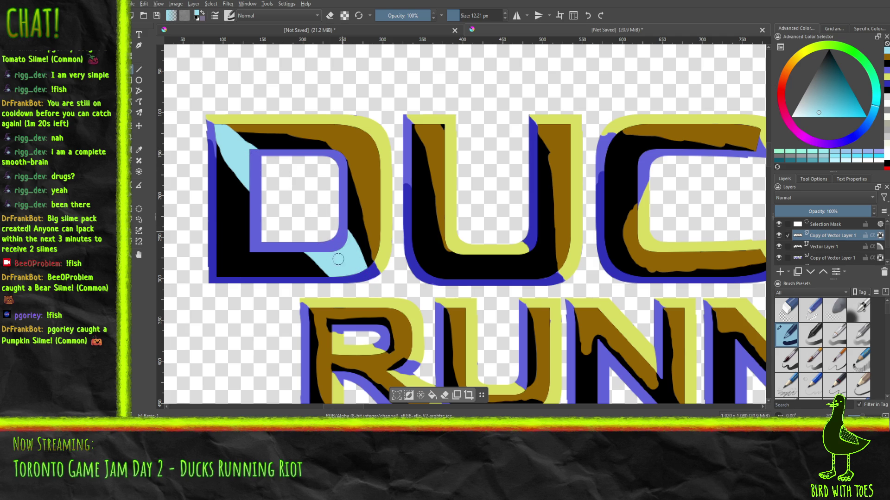
pyautogui.scroll(-5, 336, 215)
pyautogui.moveTo(274, 215); pyautogui.dragTo(318, 255)
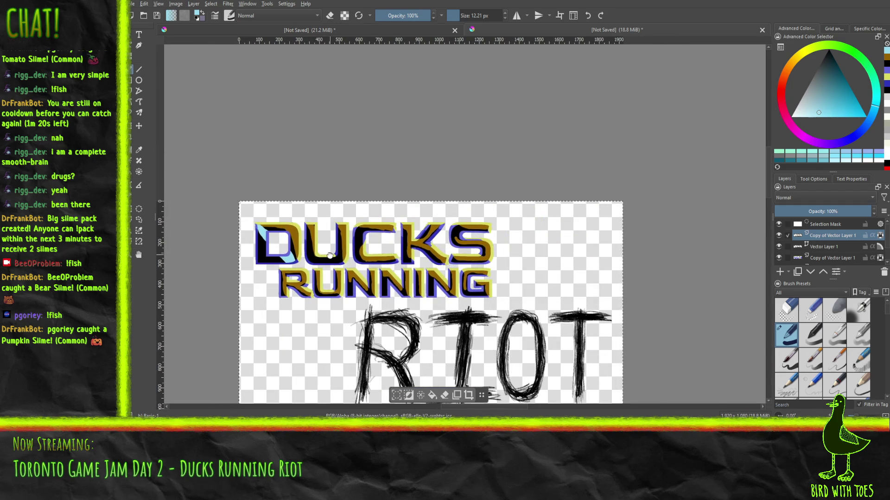
pyautogui.scroll(3, 315, 255)
# Paint black over the light-blue stripe inside the D of DUCKS
pyautogui.moveTo(294, 250); pyautogui.dragTo(319, 247)
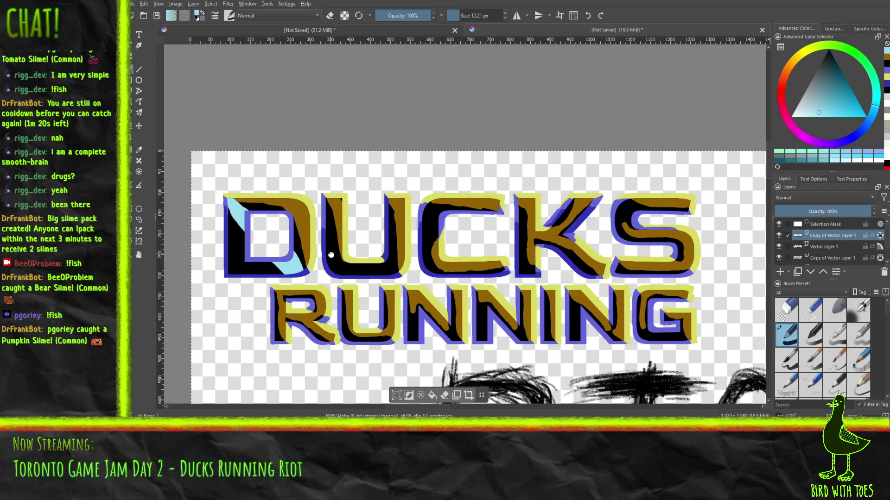
pyautogui.moveTo(310, 249); pyautogui.dragTo(243, 224)
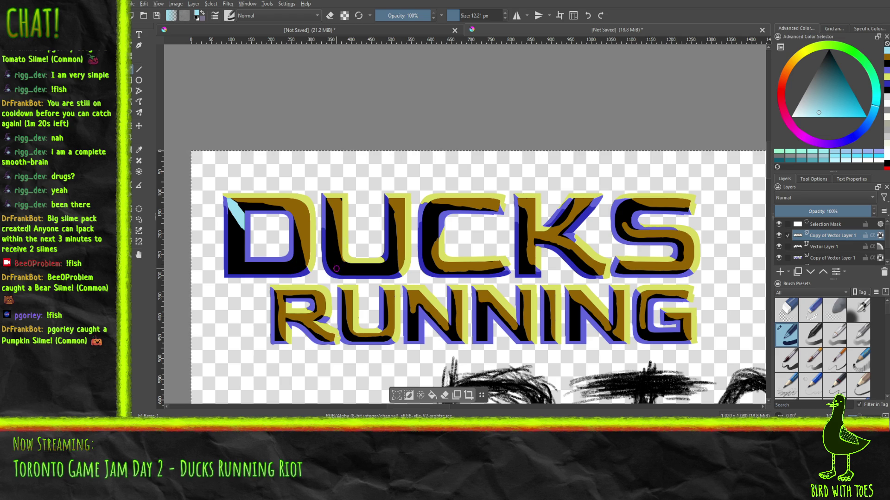
pyautogui.moveTo(229, 200); pyautogui.dragTo(242, 226)
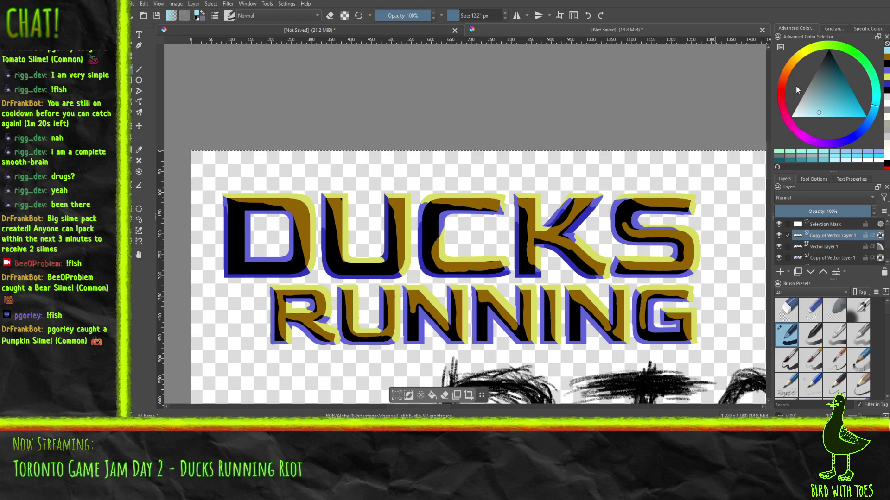
# Paint a dark purple highlight along the D's left stem, redoing a too-light first attempt
pyautogui.moveTo(815, 141); pyautogui.dragTo(827, 146)
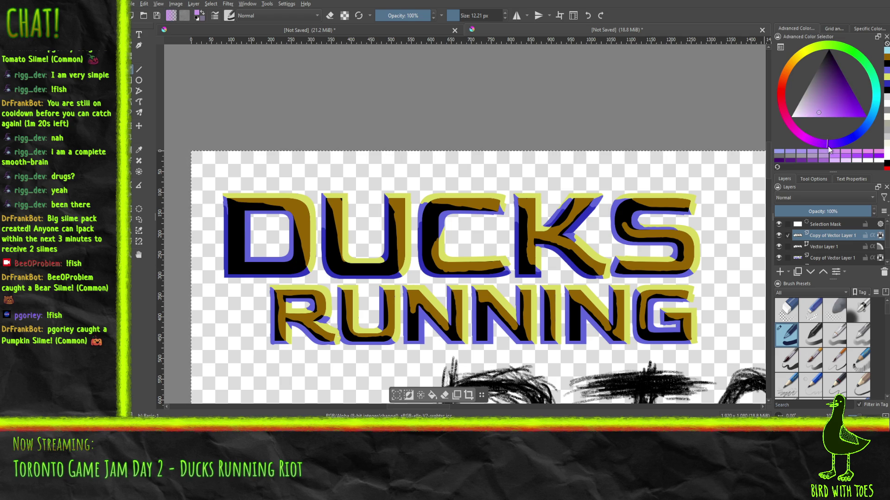
pyautogui.moveTo(819, 101); pyautogui.dragTo(829, 93)
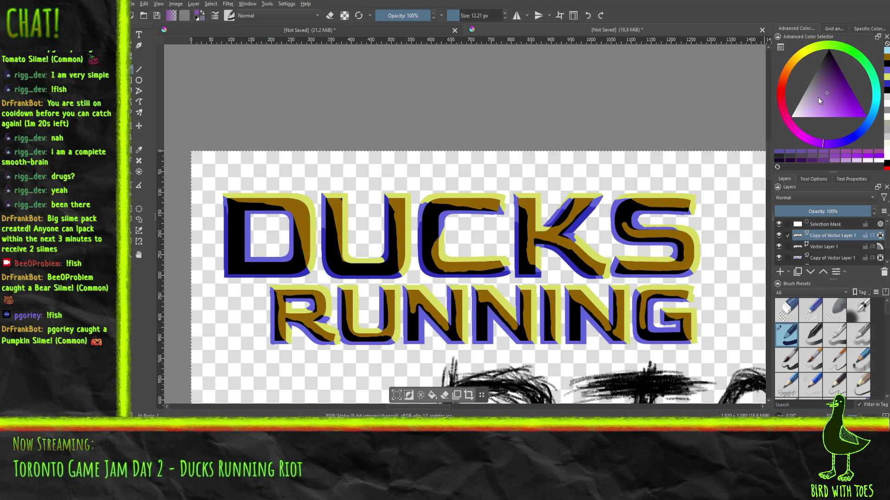
pyautogui.moveTo(237, 248); pyautogui.dragTo(234, 260)
pyautogui.moveTo(234, 220)
pyautogui.mouseDown()
pyautogui.moveTo(231, 272)
pyautogui.moveTo(255, 250)
pyautogui.moveTo(229, 212)
pyautogui.mouseUp()
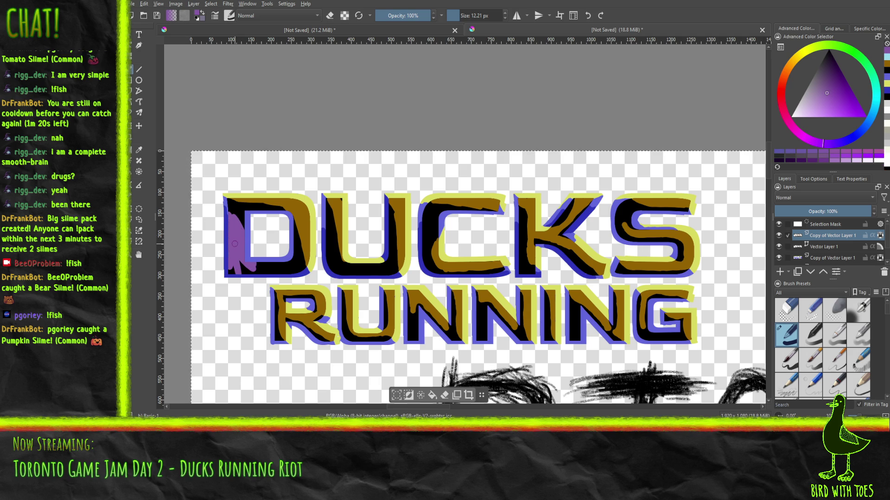
pyautogui.hotkey('ctrl', 'z')
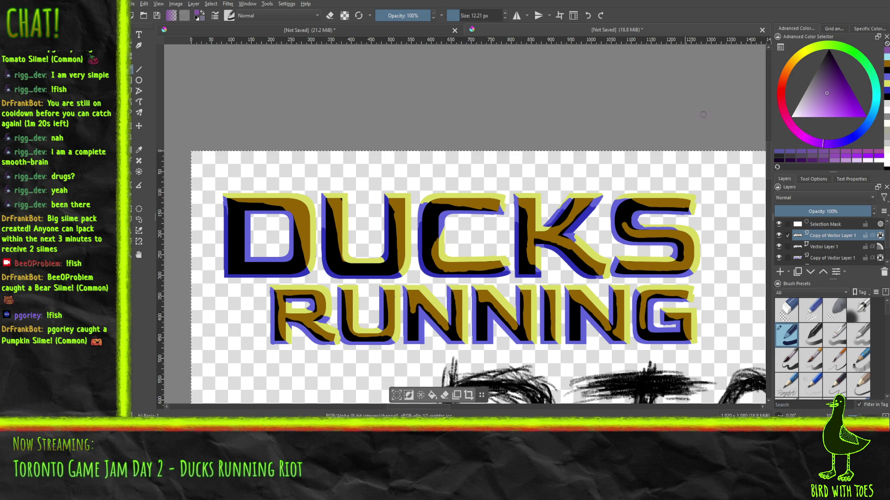
pyautogui.moveTo(835, 85); pyautogui.dragTo(836, 76)
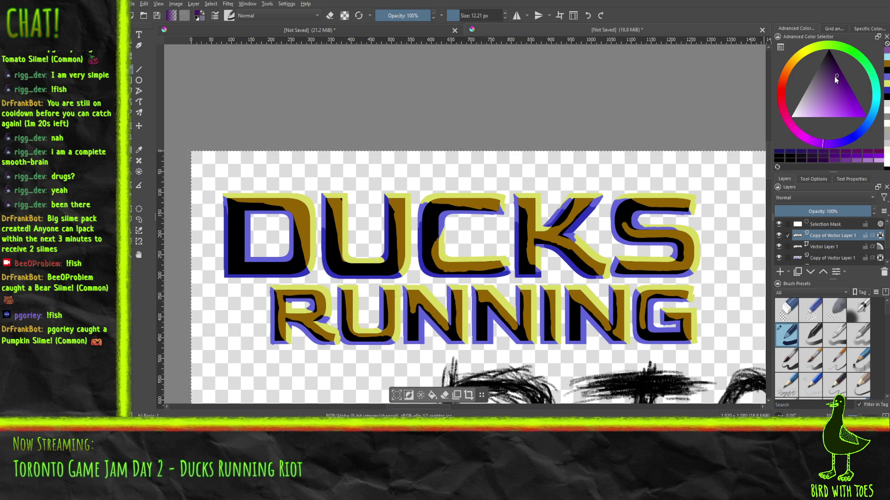
pyautogui.moveTo(236, 218)
pyautogui.mouseDown()
pyautogui.moveTo(250, 268)
pyautogui.moveTo(241, 273)
pyautogui.moveTo(241, 255)
pyautogui.moveTo(260, 274)
pyautogui.moveTo(245, 278)
pyautogui.mouseUp()
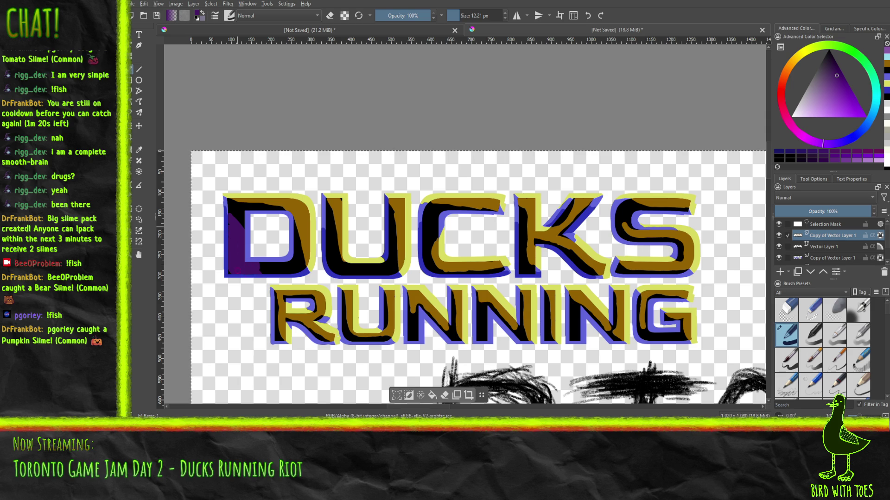
pyautogui.moveTo(230, 207)
pyautogui.mouseDown()
pyautogui.moveTo(271, 273)
pyautogui.moveTo(300, 272)
pyautogui.moveTo(278, 264)
pyautogui.mouseUp()
pyautogui.moveTo(229, 249); pyautogui.dragTo(230, 251)
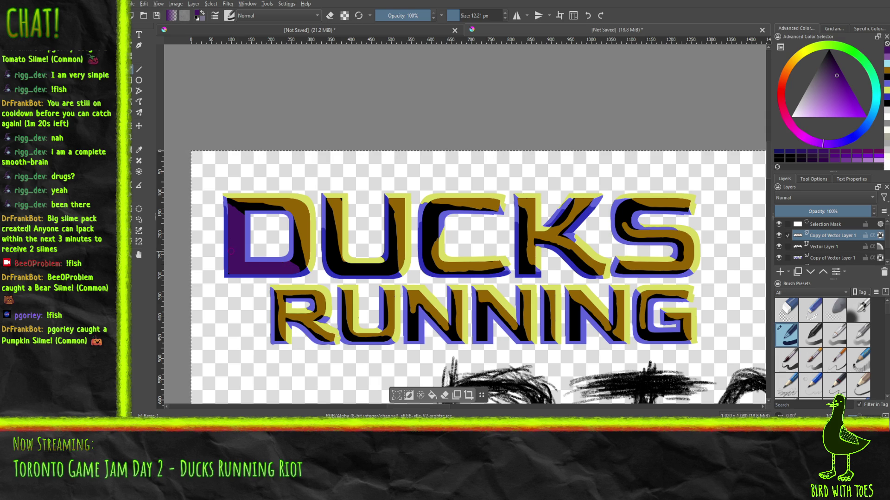